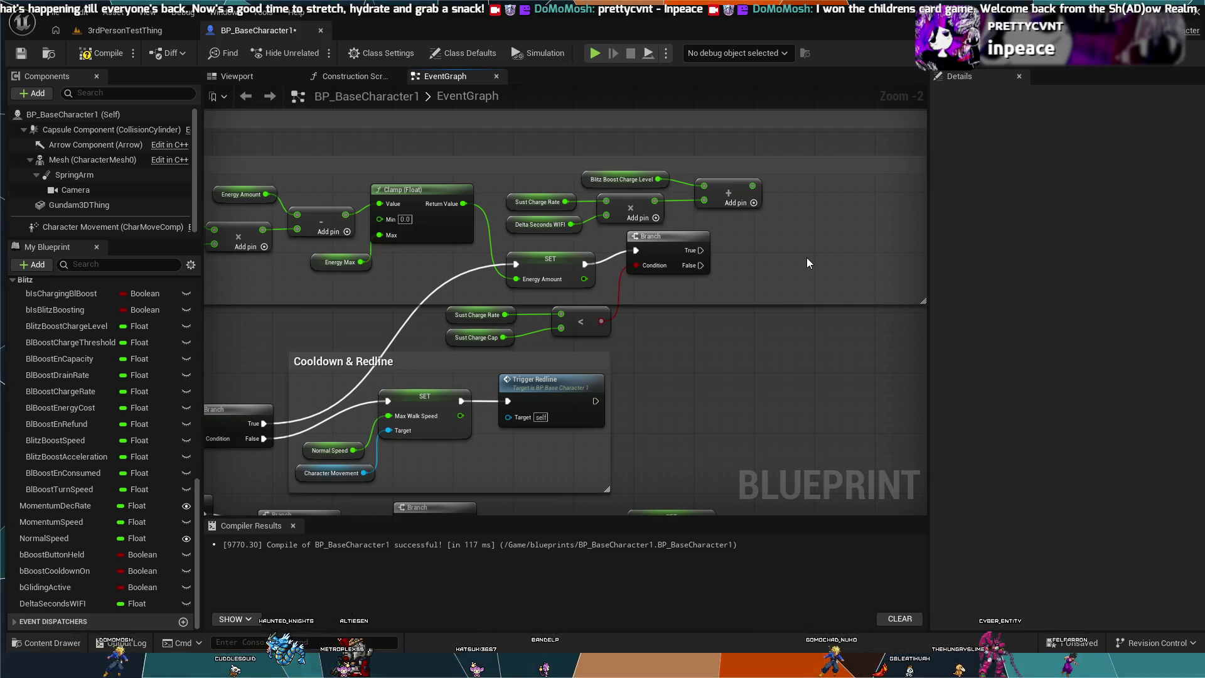
Add a MIN node and place it beside the charge Add node
{"action": "key", "text": "ctrl+v"}
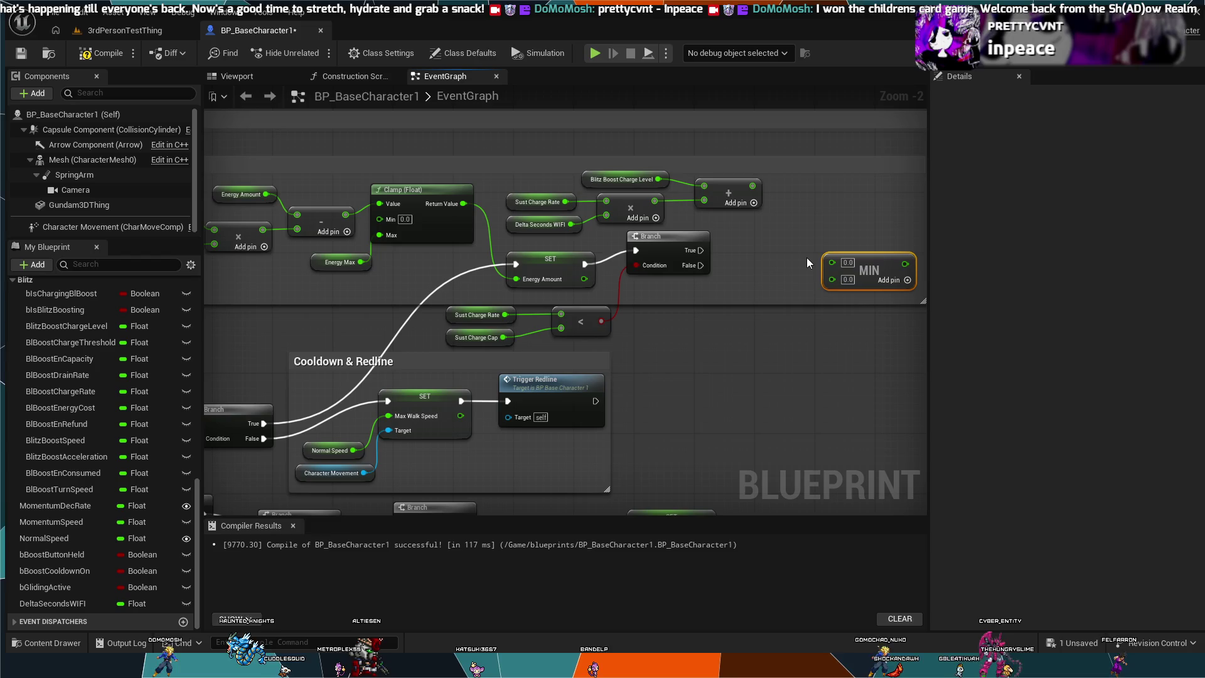
{"action": "left_click_drag", "start_coordinate": [872, 249], "coordinate": [842, 188]}
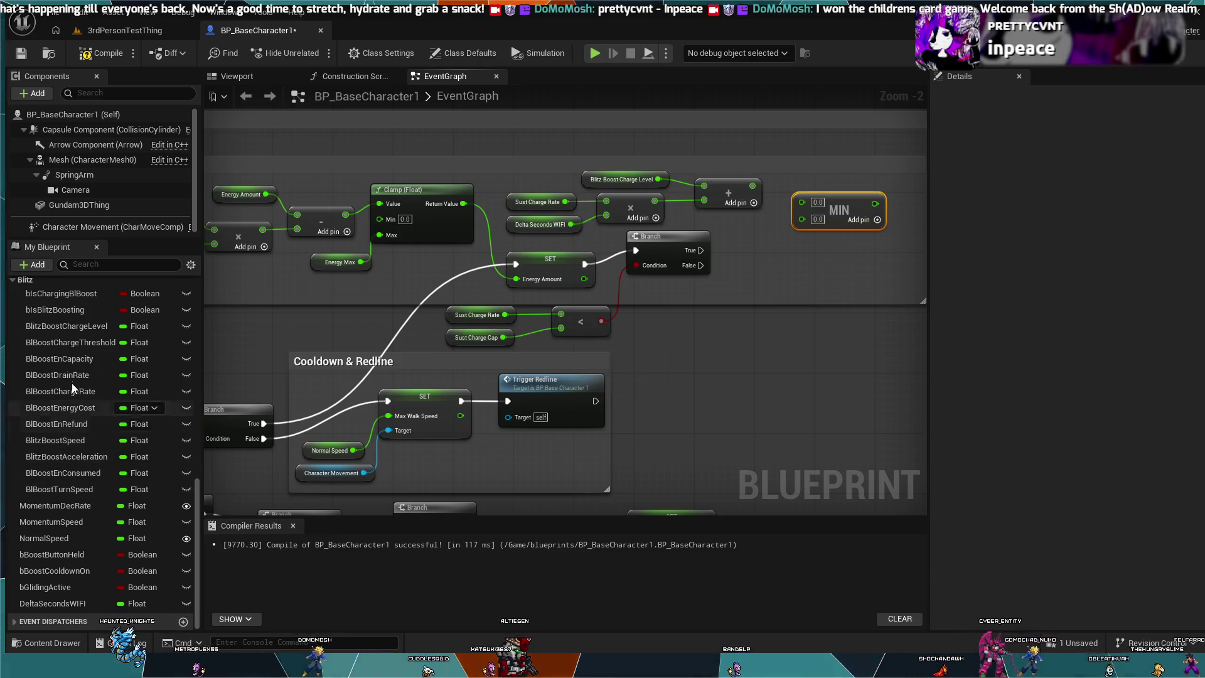
{"action": "scroll", "coordinate": [64, 546], "scroll_direction": "up", "scroll_amount": 5}
{"action": "scroll", "coordinate": [65, 545], "scroll_direction": "up", "scroll_amount": 10}
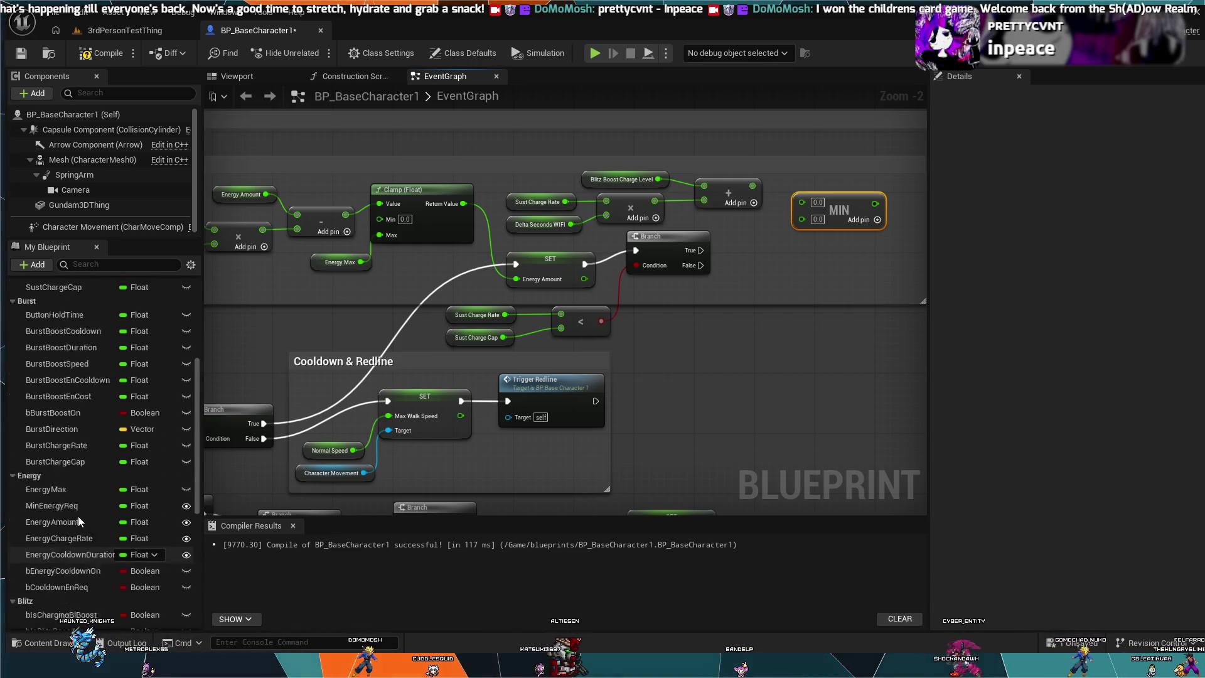
Add a Sust Charge Cap getter and wire it and the Add result into MIN
{"action": "left_click", "coordinate": [56, 427]}
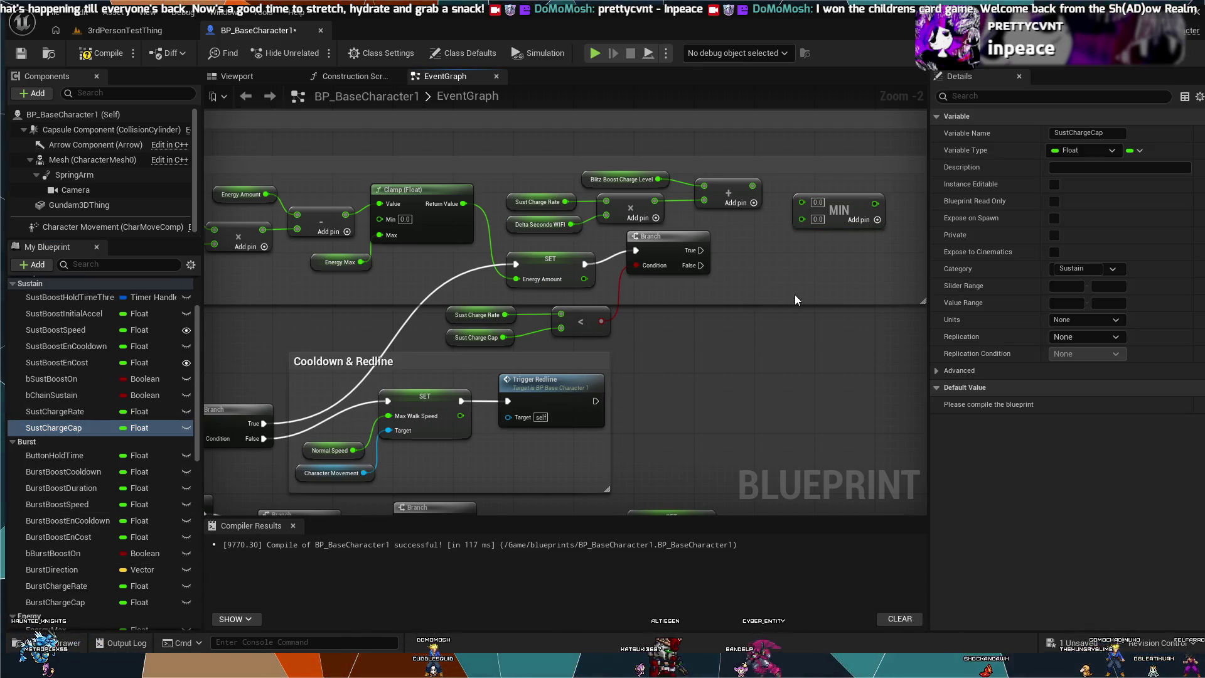
{"action": "key", "text": "ctrl+v"}
{"action": "left_click_drag", "start_coordinate": [823, 270], "coordinate": [802, 219]}
{"action": "mouse_move", "coordinate": [753, 186]}
{"action": "left_mouse_down"}
{"action": "mouse_move", "coordinate": [799, 201]}
{"action": "mouse_move", "coordinate": [818, 179]}
{"action": "left_mouse_up"}
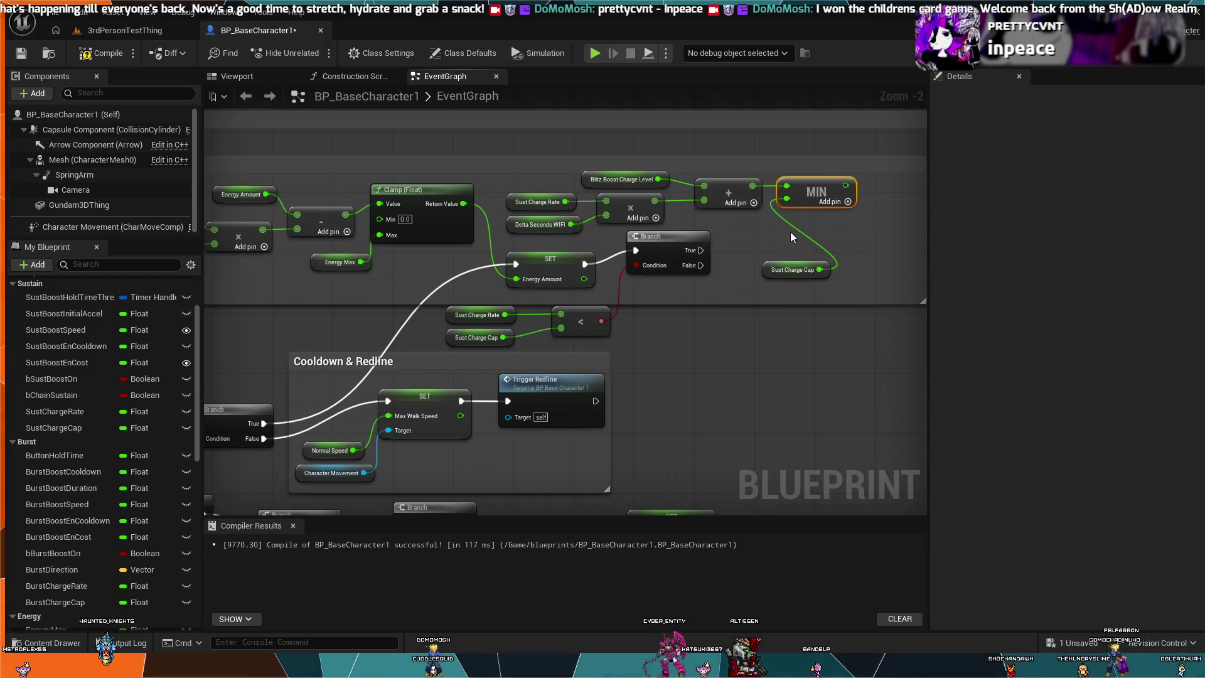
{"action": "mouse_move", "coordinate": [785, 264]}
{"action": "left_mouse_down"}
{"action": "mouse_move", "coordinate": [776, 243]}
{"action": "mouse_move", "coordinate": [740, 224]}
{"action": "left_mouse_up"}
{"action": "scroll", "coordinate": [740, 238], "scroll_direction": "down", "scroll_amount": 2}
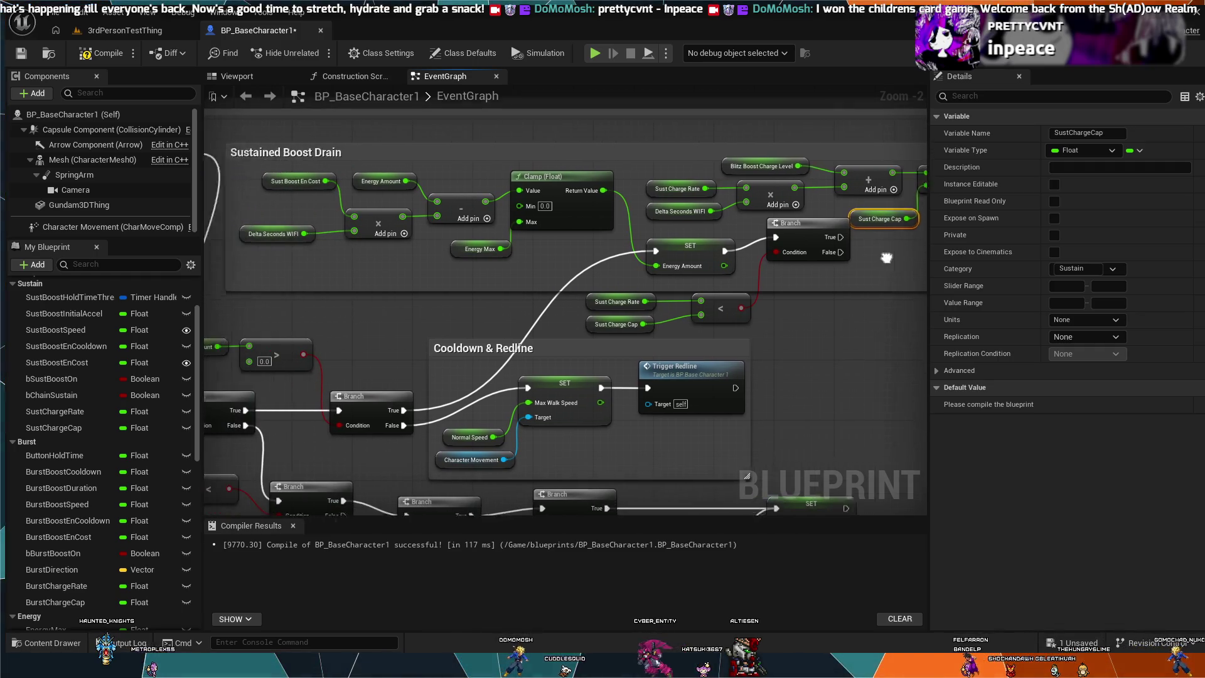
{"action": "left_click_drag", "start_coordinate": [739, 237], "coordinate": [725, 383]}
{"action": "scroll", "coordinate": [676, 232], "scroll_direction": "down", "scroll_amount": 4}
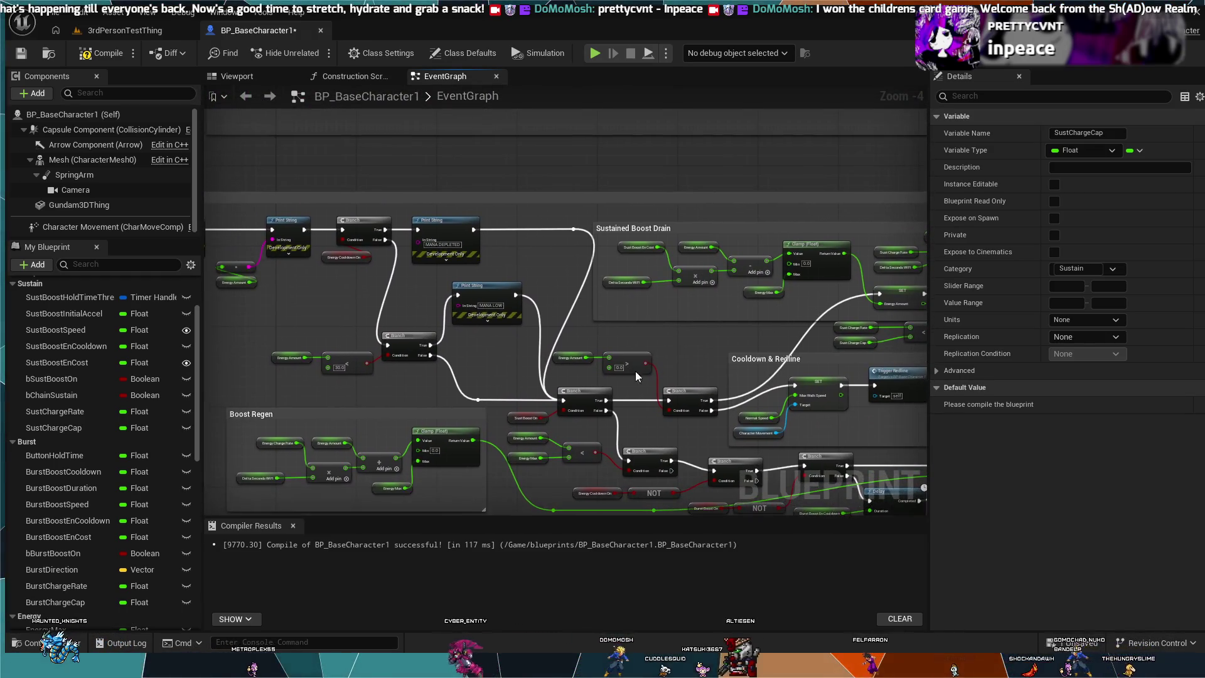
{"action": "left_click_drag", "start_coordinate": [676, 232], "coordinate": [478, 306]}
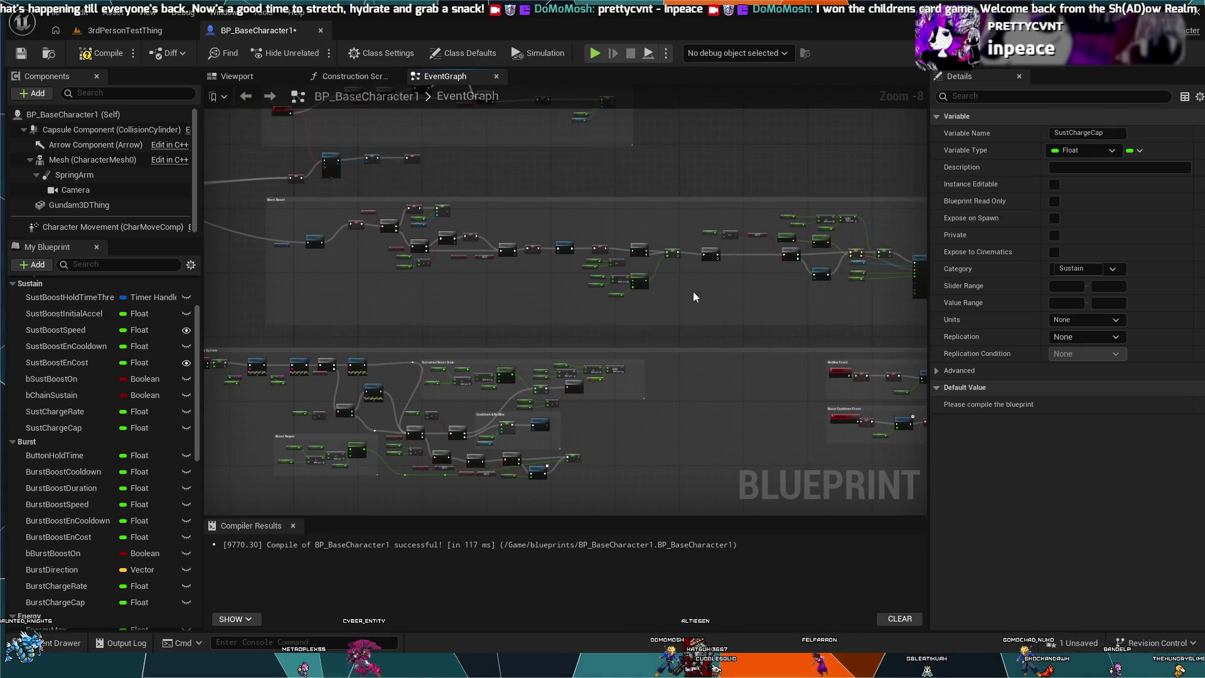
{"action": "left_click_drag", "start_coordinate": [707, 283], "coordinate": [287, 295]}
{"action": "scroll", "coordinate": [371, 273], "scroll_direction": "up", "scroll_amount": 4}
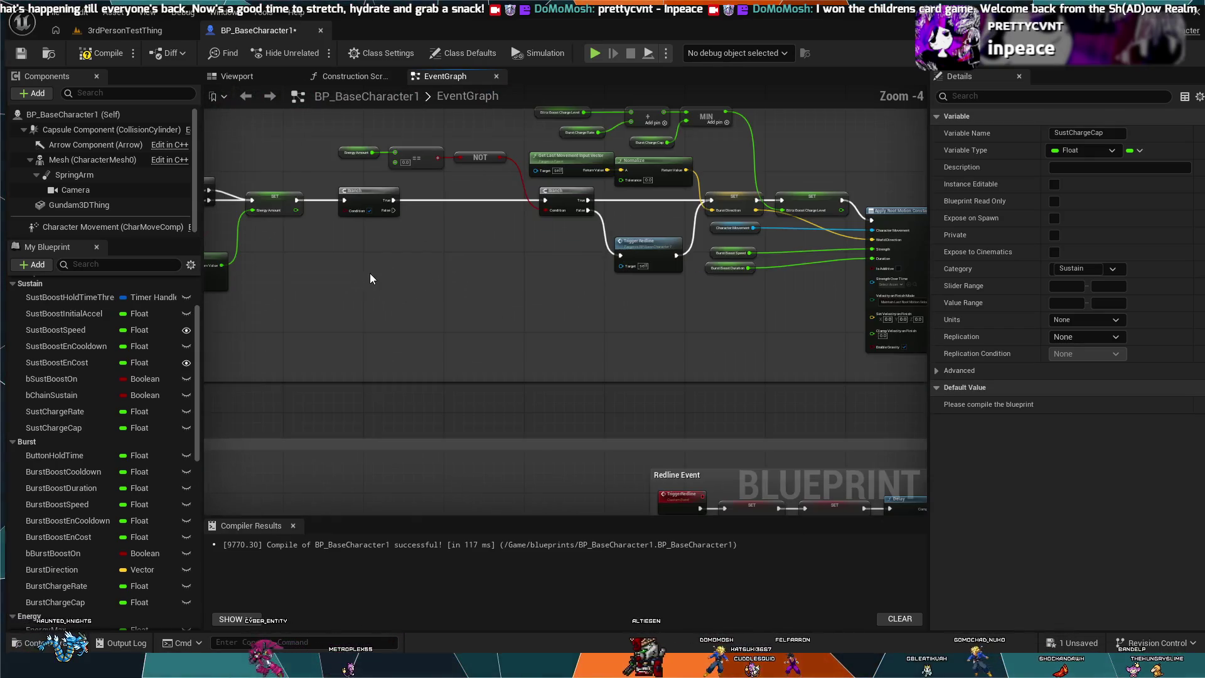
{"action": "mouse_move", "coordinate": [501, 342]}
{"action": "left_mouse_down"}
{"action": "mouse_move", "coordinate": [511, 261]}
{"action": "mouse_move", "coordinate": [511, 291]}
{"action": "mouse_move", "coordinate": [463, 390]}
{"action": "left_mouse_up"}
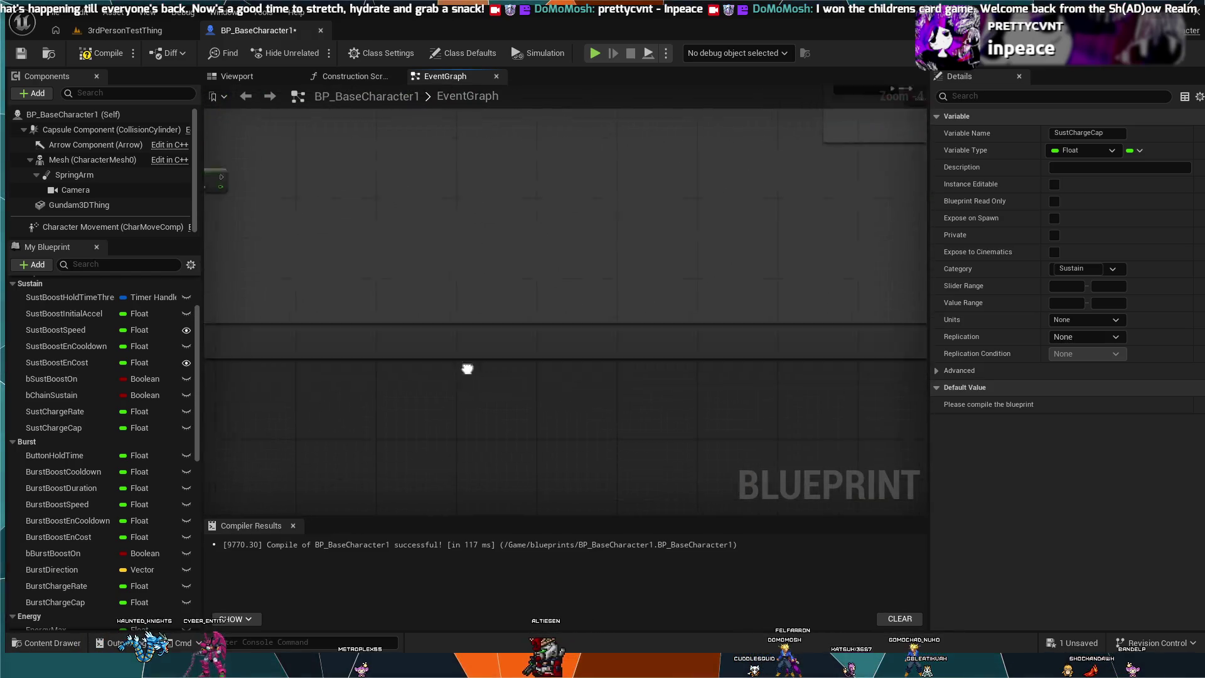
{"action": "scroll", "coordinate": [525, 317], "scroll_direction": "down", "scroll_amount": 2}
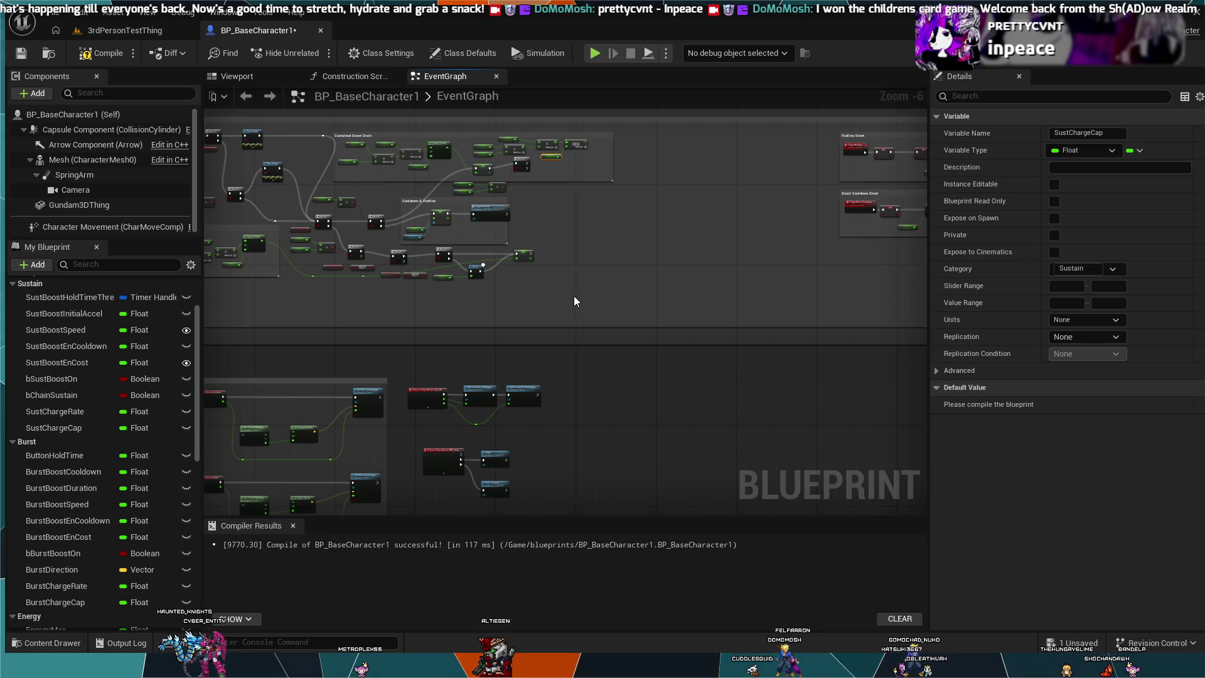
{"action": "scroll", "coordinate": [575, 300], "scroll_direction": "up", "scroll_amount": 2}
{"action": "left_click_drag", "start_coordinate": [582, 302], "coordinate": [579, 406]}
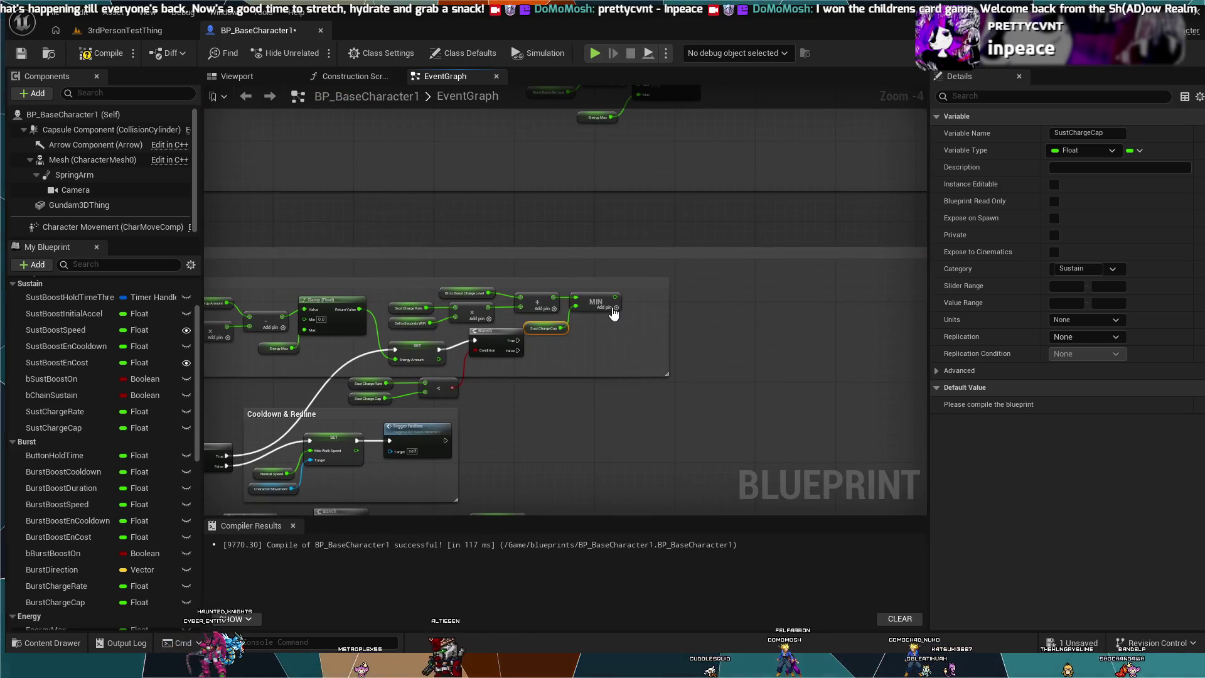
{"action": "scroll", "coordinate": [614, 322], "scroll_direction": "up", "scroll_amount": 2}
{"action": "left_click_drag", "start_coordinate": [626, 320], "coordinate": [644, 342]}
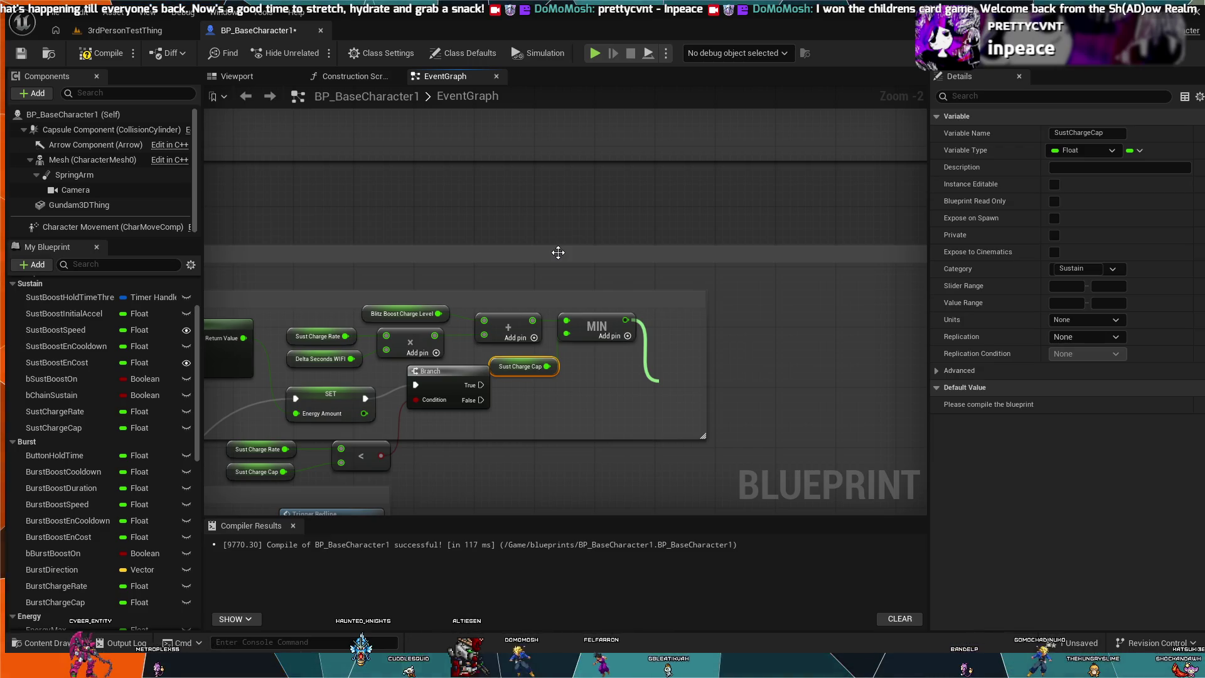
Feed the MIN result into a new SET Blitz Boost Charge Level node placed lower
{"action": "left_click", "coordinate": [558, 253]}
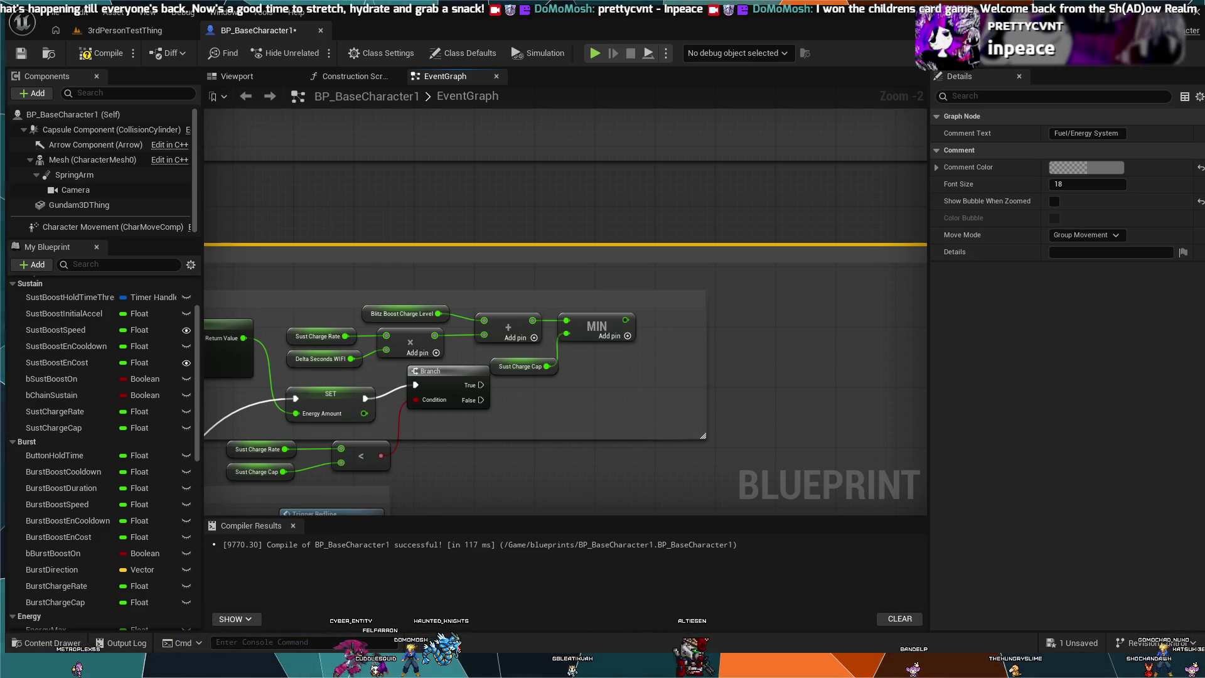
{"action": "left_click_drag", "start_coordinate": [620, 320], "coordinate": [658, 318]}
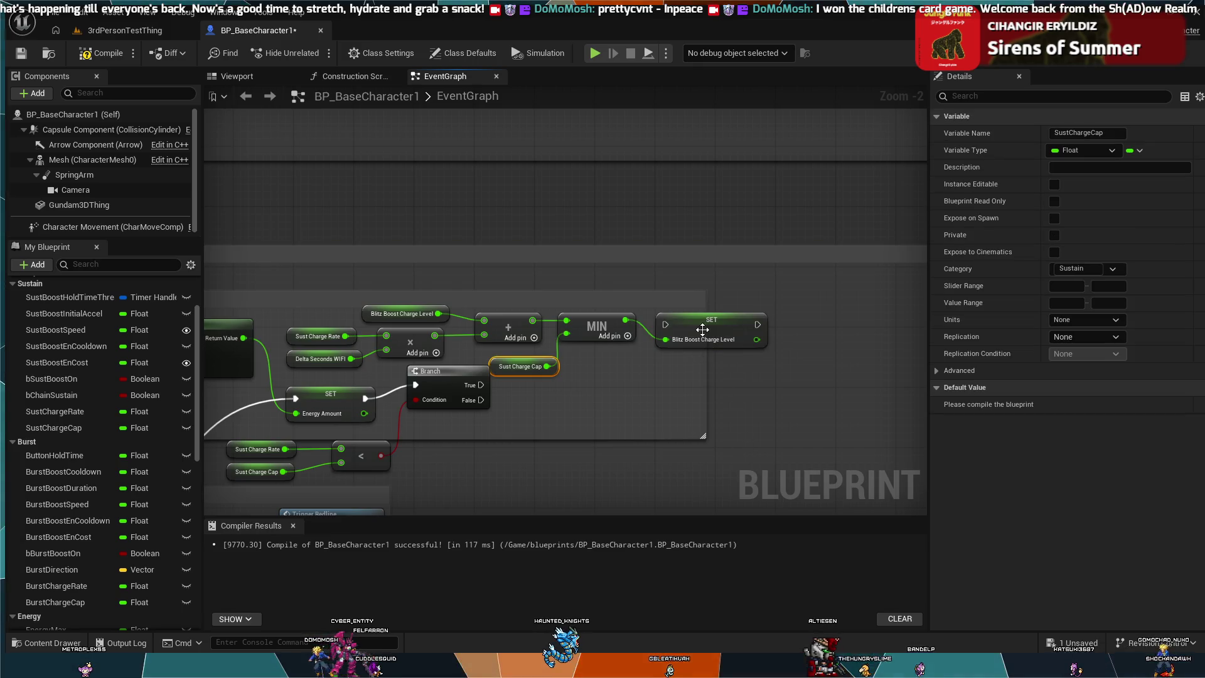
{"action": "mouse_move", "coordinate": [699, 300]}
{"action": "left_mouse_down"}
{"action": "mouse_move", "coordinate": [695, 369]}
{"action": "mouse_move", "coordinate": [710, 385]}
{"action": "left_mouse_up"}
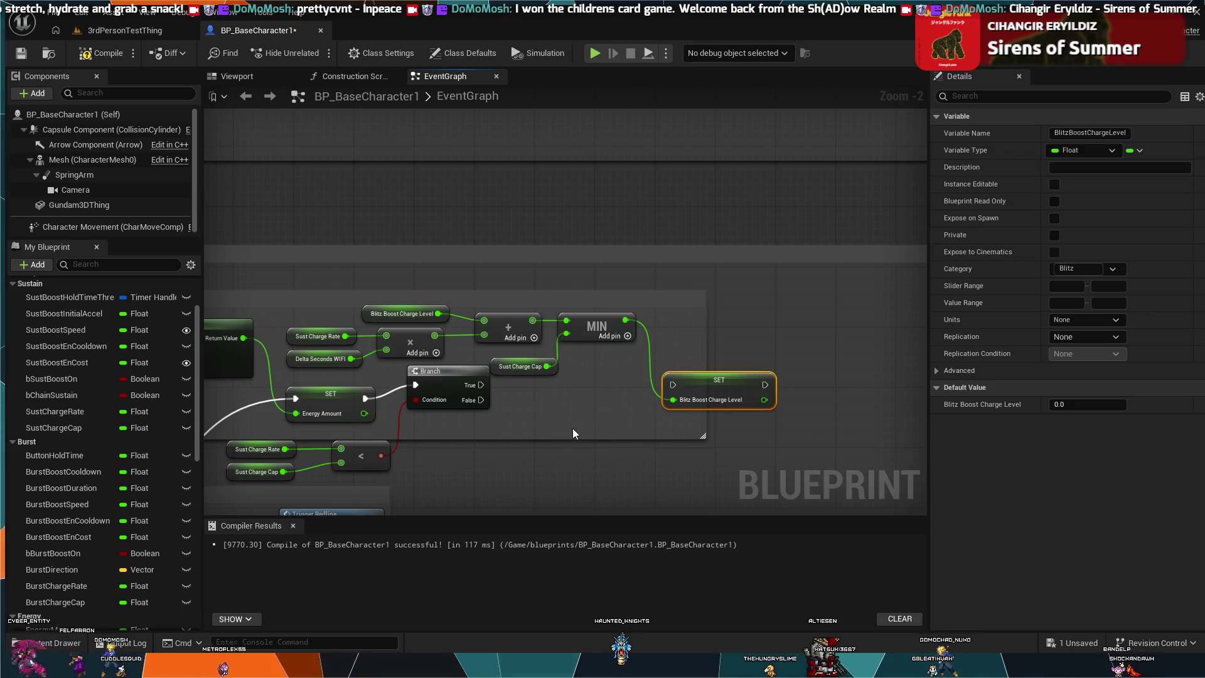
Wire the Branch's True exec into the Blitz Boost Charge Level setter and align nearby nodes
{"action": "left_click_drag", "start_coordinate": [482, 386], "coordinate": [560, 393]}
{"action": "left_click_drag", "start_coordinate": [660, 386], "coordinate": [669, 389]}
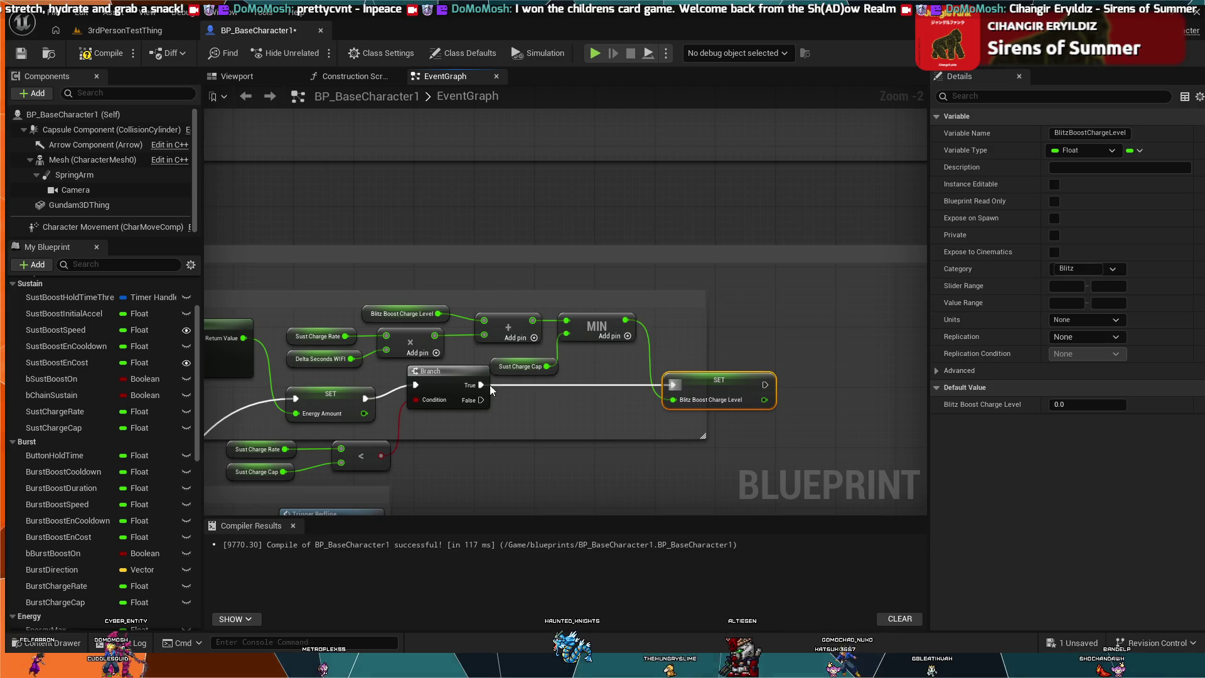
{"action": "mouse_move", "coordinate": [456, 293]}
{"action": "left_mouse_down"}
{"action": "mouse_move", "coordinate": [602, 207]}
{"action": "mouse_move", "coordinate": [656, 245]}
{"action": "mouse_move", "coordinate": [628, 299]}
{"action": "mouse_move", "coordinate": [619, 289]}
{"action": "left_mouse_up"}
{"action": "left_click_drag", "start_coordinate": [515, 303], "coordinate": [515, 293]}
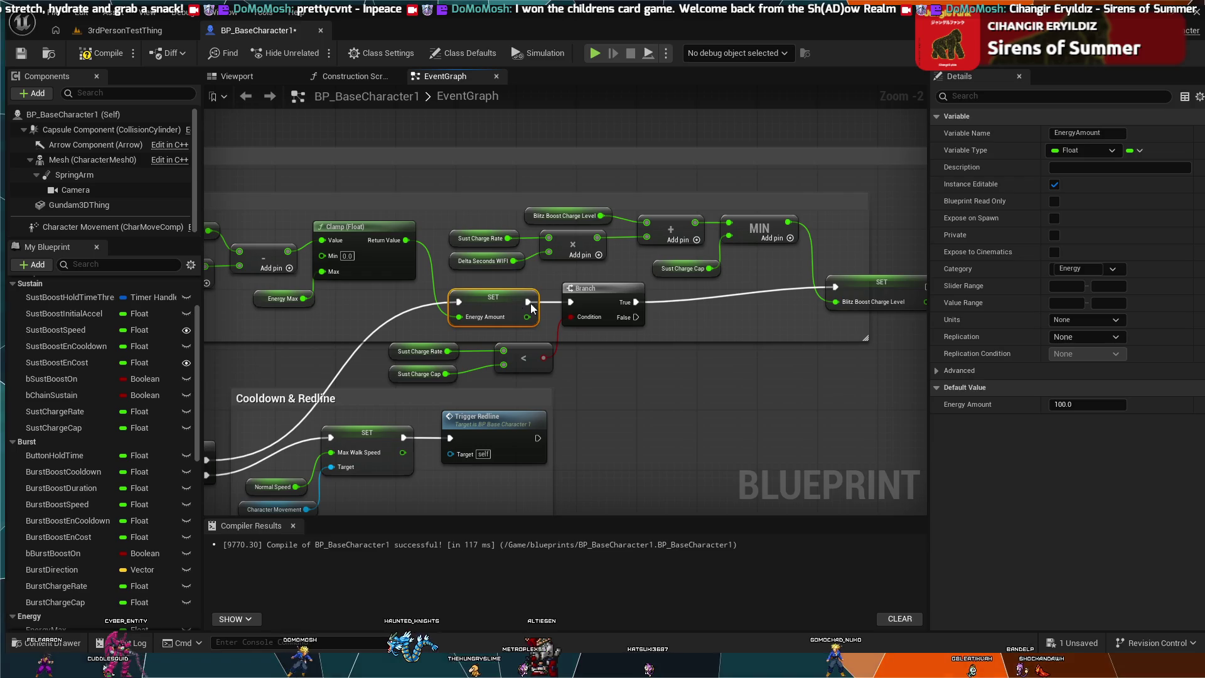
{"action": "scroll", "coordinate": [702, 322], "scroll_direction": "down", "scroll_amount": 2}
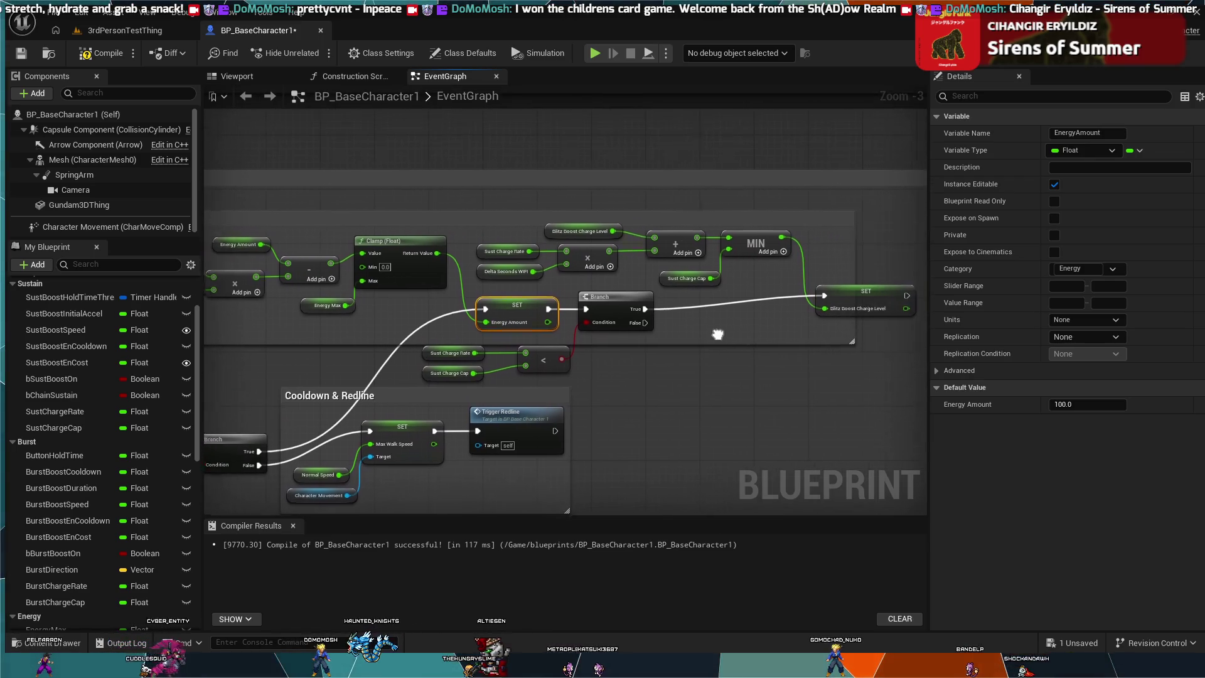
{"action": "mouse_move", "coordinate": [814, 300]}
{"action": "left_mouse_down"}
{"action": "mouse_move", "coordinate": [755, 318]}
{"action": "mouse_move", "coordinate": [886, 289]}
{"action": "left_mouse_up"}
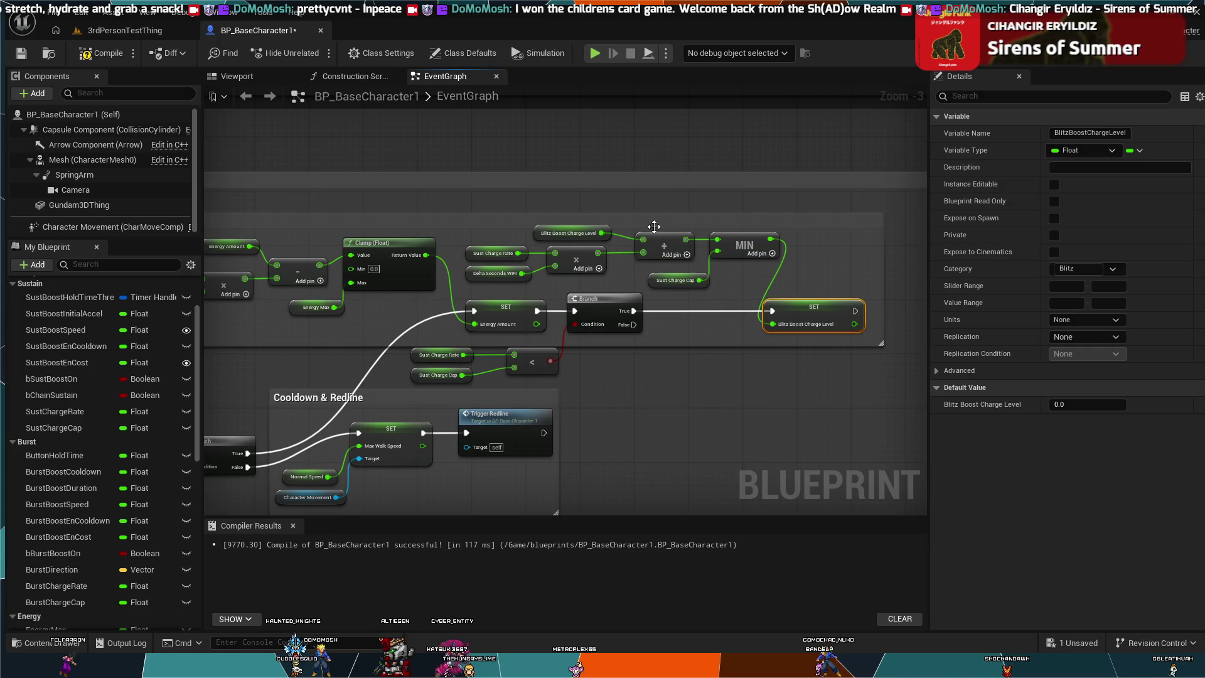
{"action": "left_click_drag", "start_coordinate": [656, 241], "coordinate": [645, 239]}
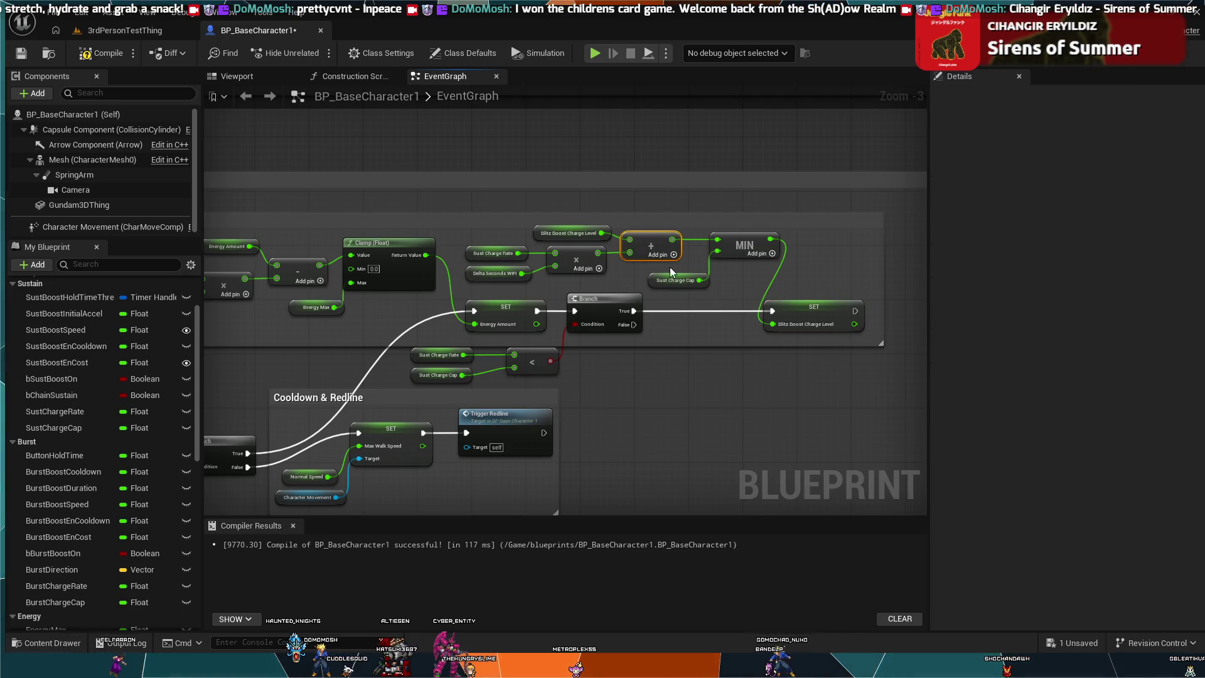
{"action": "left_click_drag", "start_coordinate": [681, 278], "coordinate": [645, 279]}
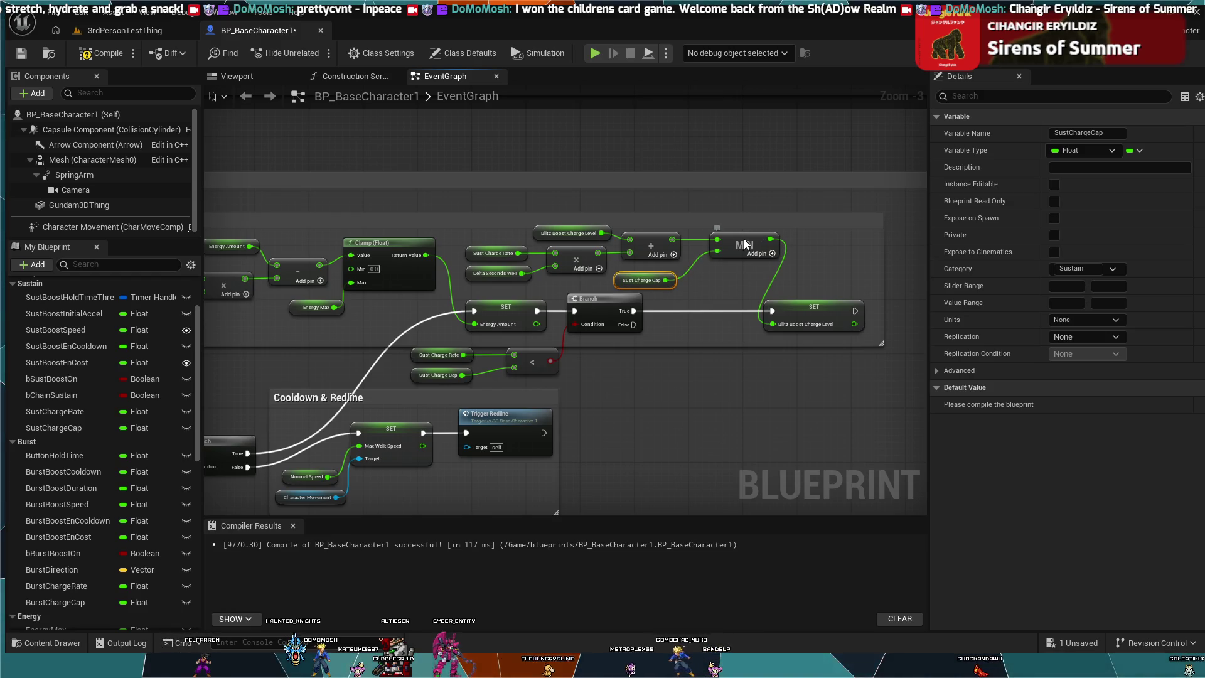
{"action": "left_click_drag", "start_coordinate": [762, 244], "coordinate": [728, 236]}
{"action": "left_click_drag", "start_coordinate": [796, 304], "coordinate": [811, 304]}
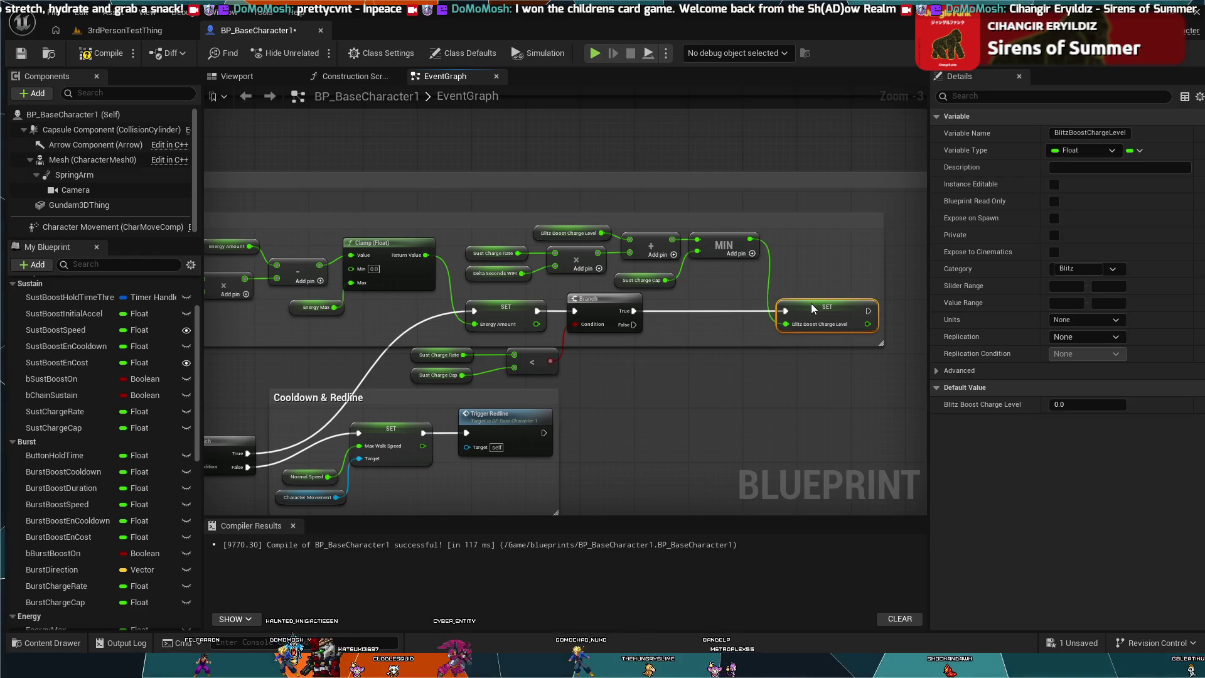
{"action": "scroll", "coordinate": [796, 355], "scroll_direction": "down", "scroll_amount": 2}
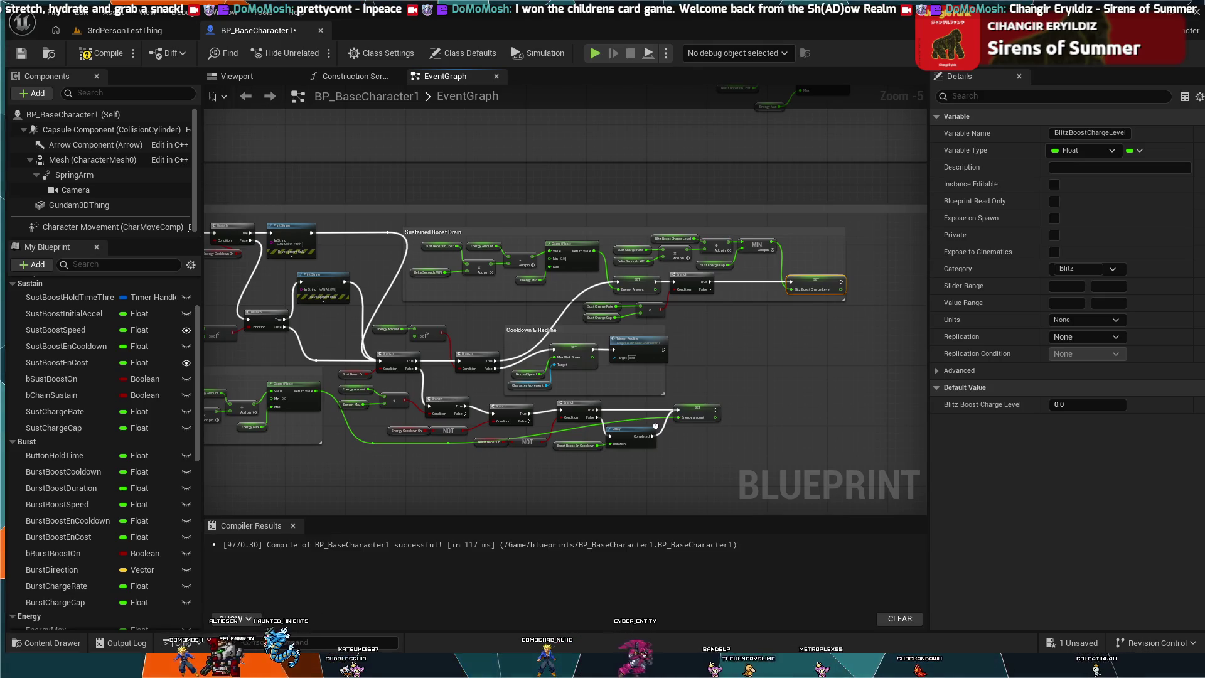
{"action": "scroll", "coordinate": [692, 305], "scroll_direction": "up", "scroll_amount": 5}
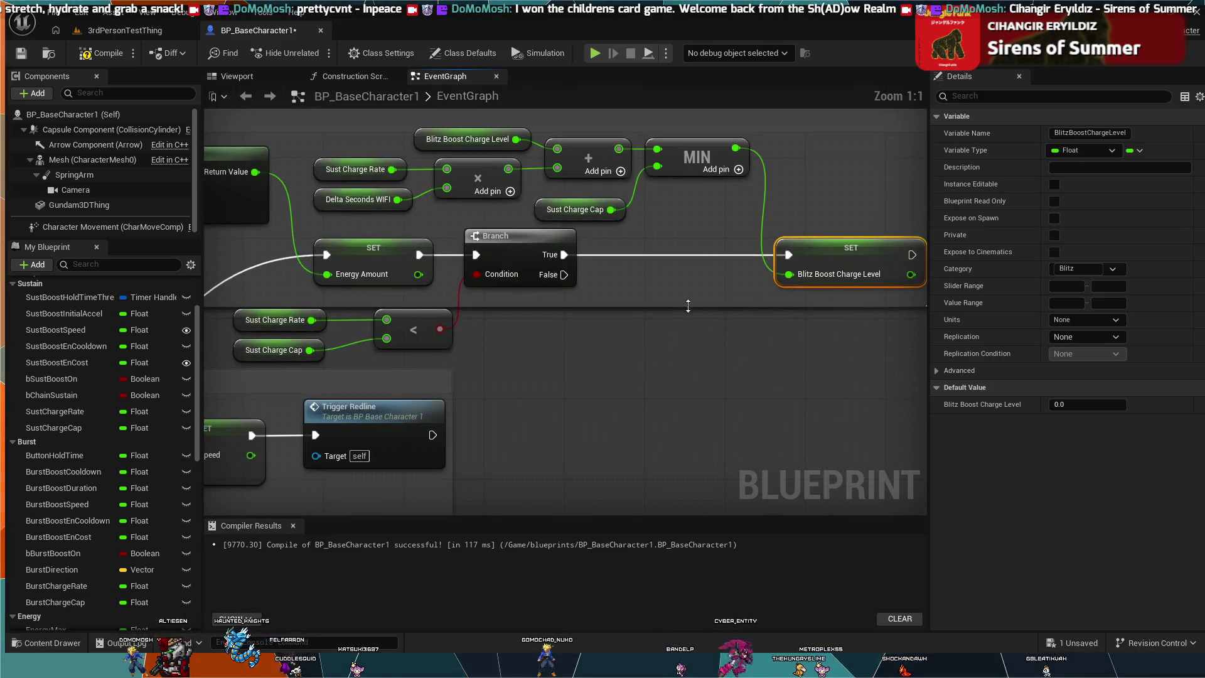
{"action": "left_click_drag", "start_coordinate": [638, 296], "coordinate": [730, 330]}
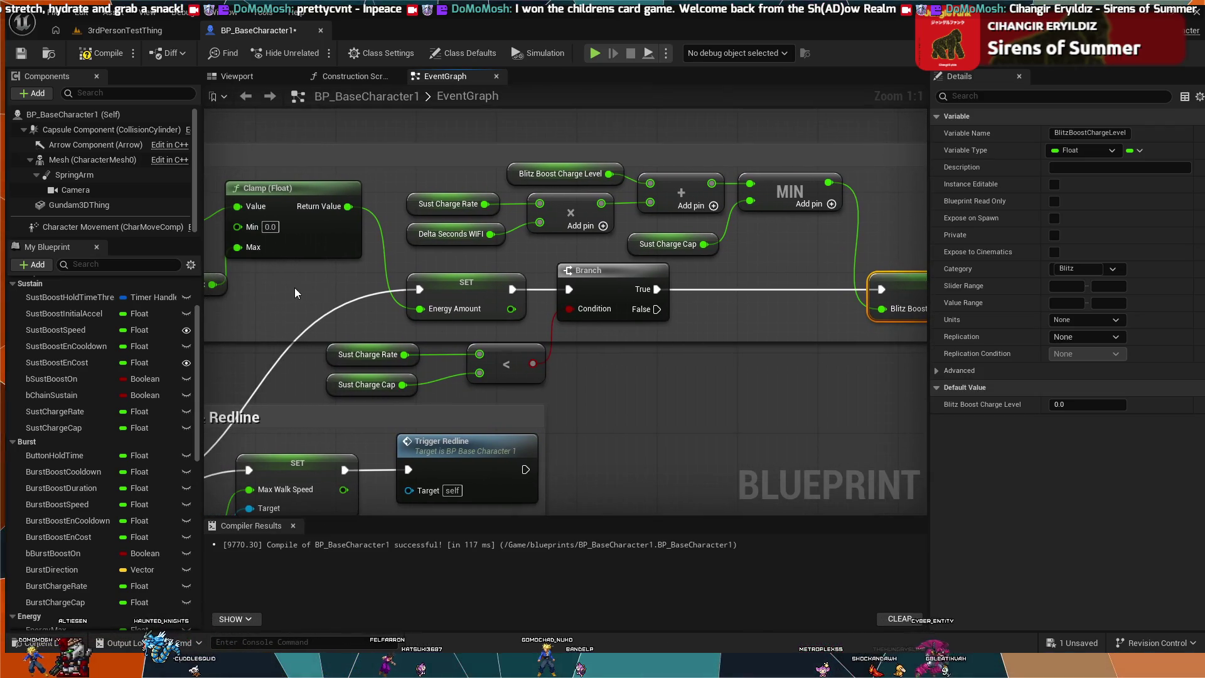
{"action": "mouse_move", "coordinate": [709, 306]}
{"action": "left_mouse_down"}
{"action": "mouse_move", "coordinate": [773, 307]}
{"action": "mouse_move", "coordinate": [745, 274]}
{"action": "left_mouse_up"}
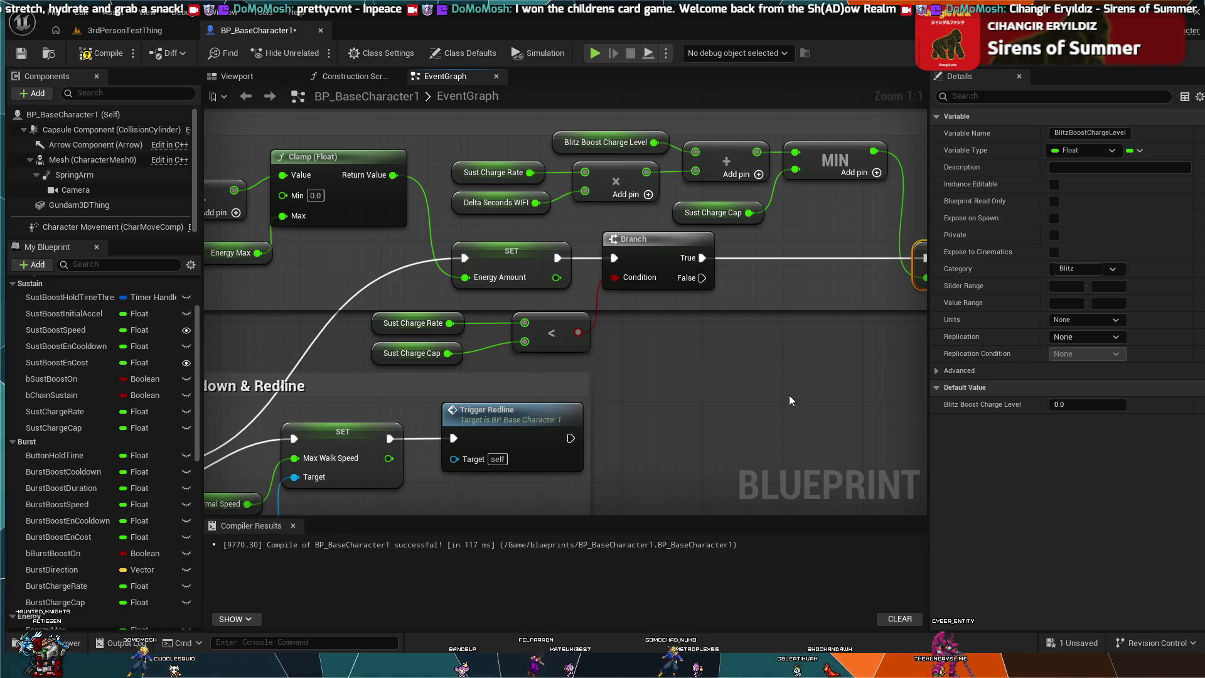
{"action": "scroll", "coordinate": [785, 393], "scroll_direction": "down", "scroll_amount": 2}
{"action": "mouse_move", "coordinate": [785, 393]}
{"action": "left_mouse_down"}
{"action": "mouse_move", "coordinate": [649, 346]}
{"action": "mouse_move", "coordinate": [631, 323]}
{"action": "left_mouse_up"}
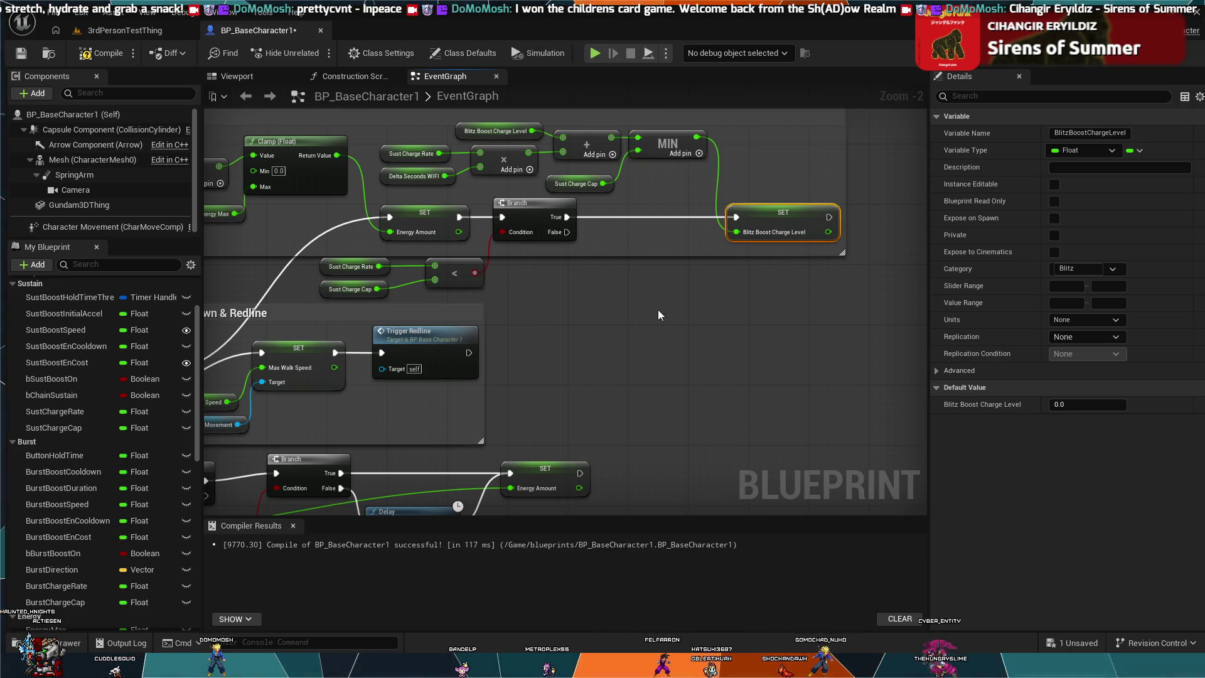
{"action": "left_click_drag", "start_coordinate": [624, 286], "coordinate": [689, 341]}
{"action": "left_click", "coordinate": [470, 80]}
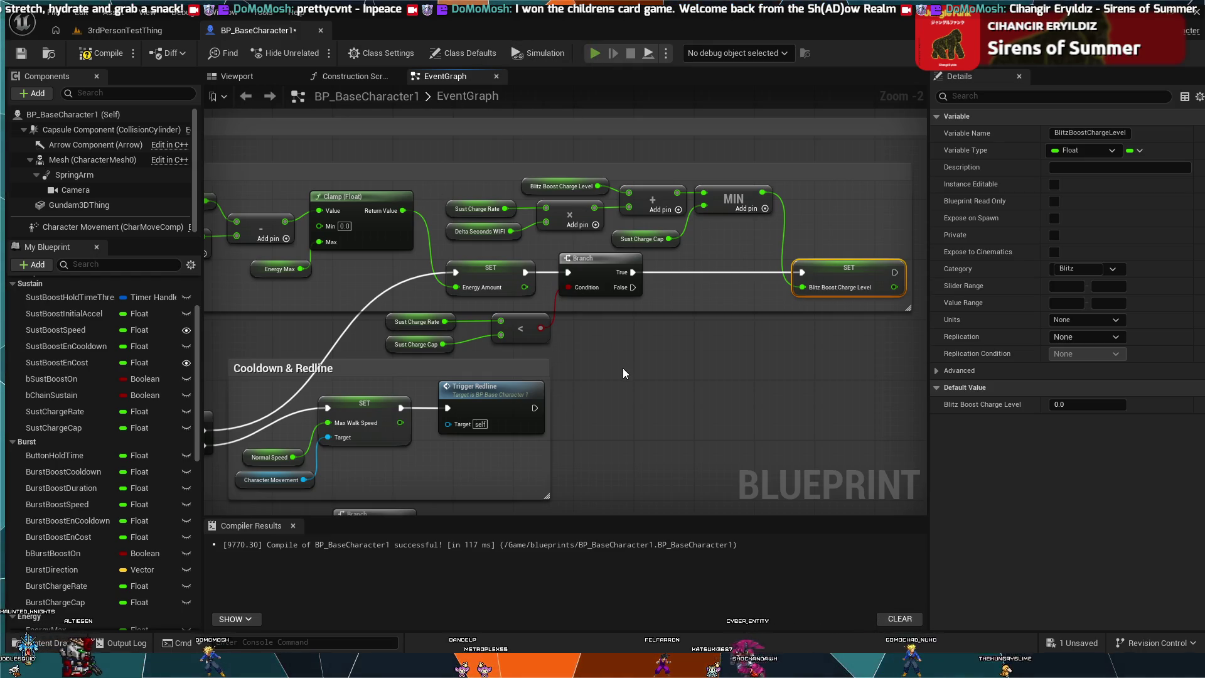
{"action": "key", "text": "alt+s"}
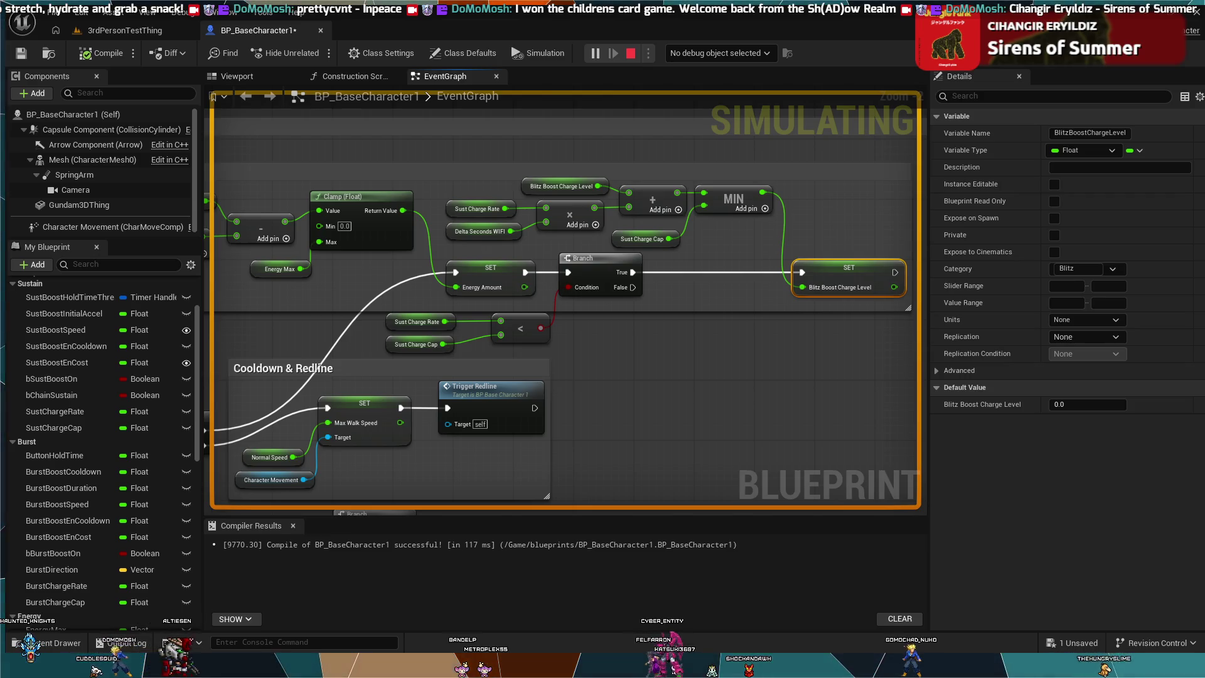
{"action": "key", "text": "Escape"}
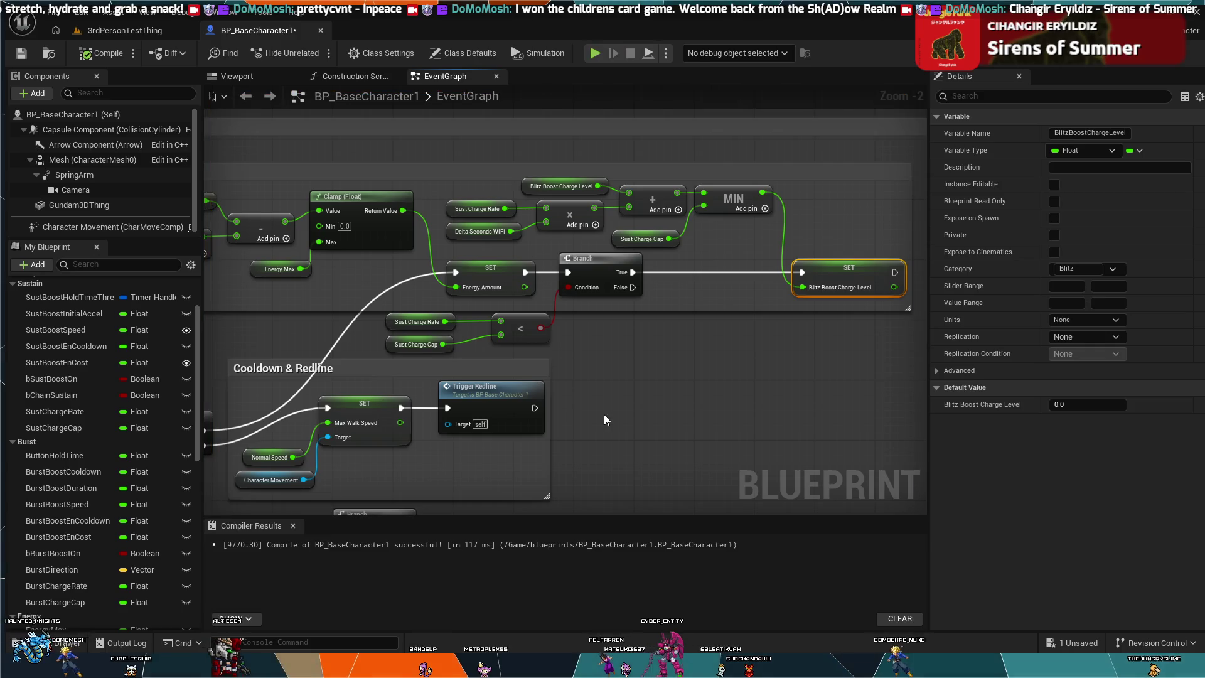
{"action": "left_click_drag", "start_coordinate": [580, 380], "coordinate": [624, 367]}
{"action": "scroll", "coordinate": [104, 532], "scroll_direction": "down", "scroll_amount": 5}
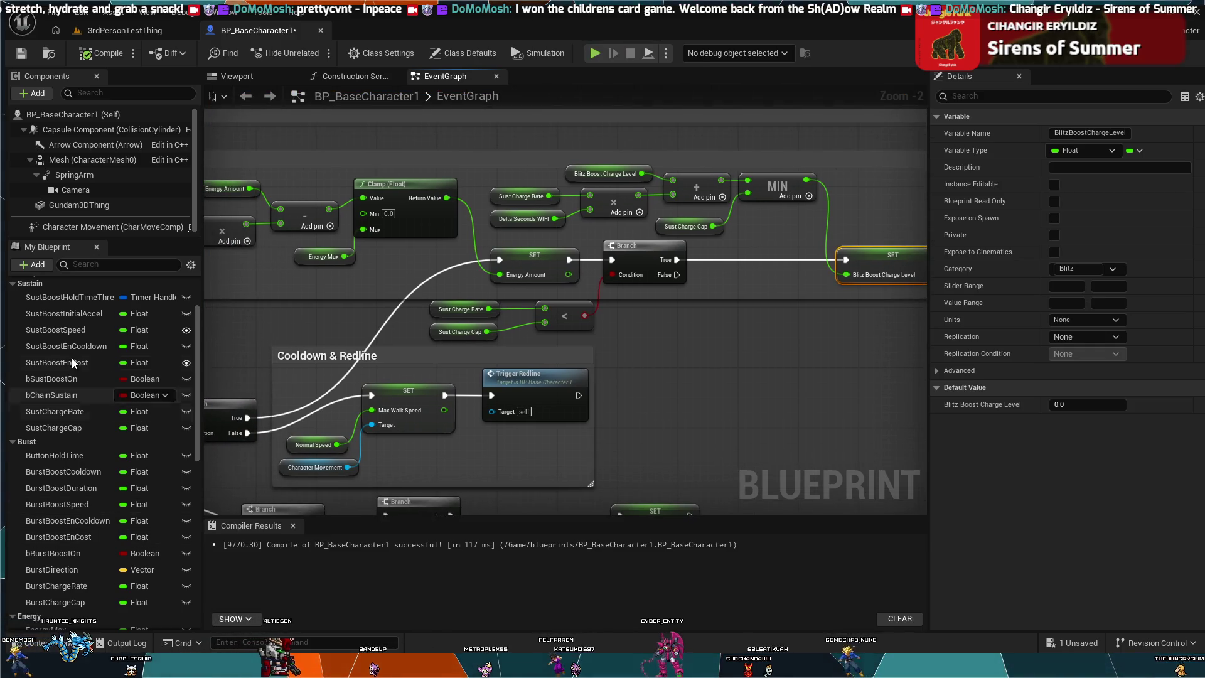
{"action": "scroll", "coordinate": [78, 391], "scroll_direction": "down", "scroll_amount": 3}
{"action": "scroll", "coordinate": [78, 391], "scroll_direction": "up", "scroll_amount": 3}
{"action": "scroll", "coordinate": [77, 394], "scroll_direction": "up", "scroll_amount": 3}
{"action": "scroll", "coordinate": [69, 402], "scroll_direction": "down", "scroll_amount": 6}
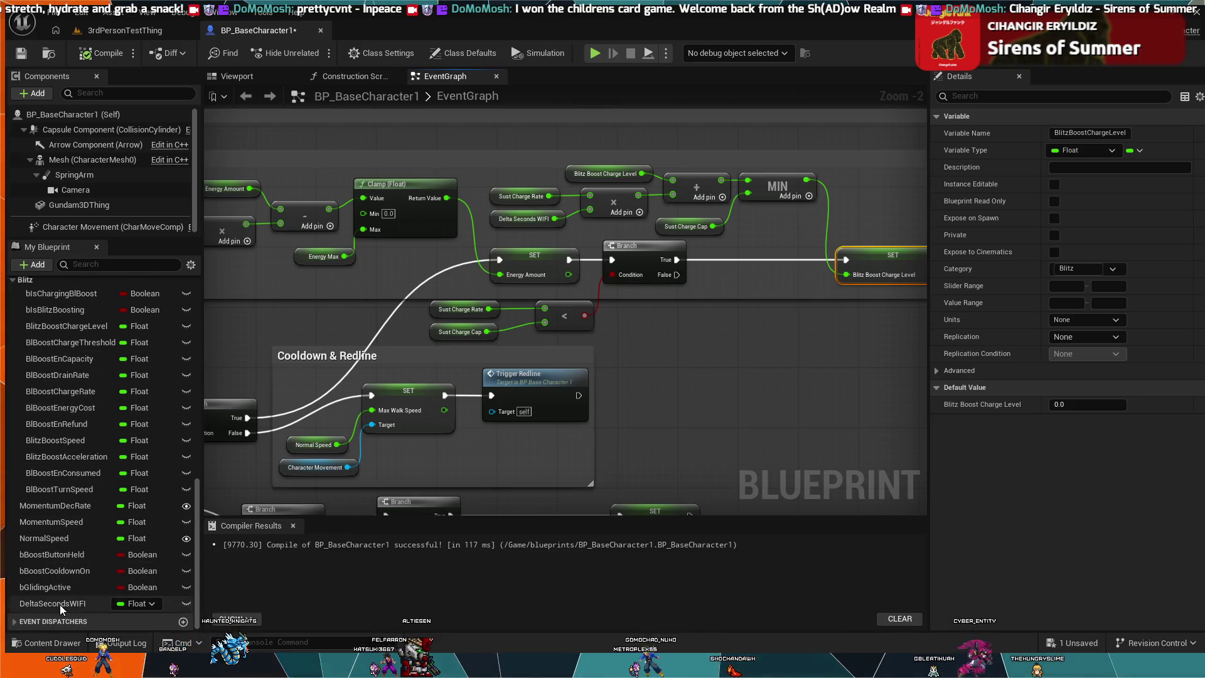
{"action": "scroll", "coordinate": [59, 597], "scroll_direction": "up", "scroll_amount": 5}
{"action": "scroll", "coordinate": [61, 564], "scroll_direction": "up", "scroll_amount": 3}
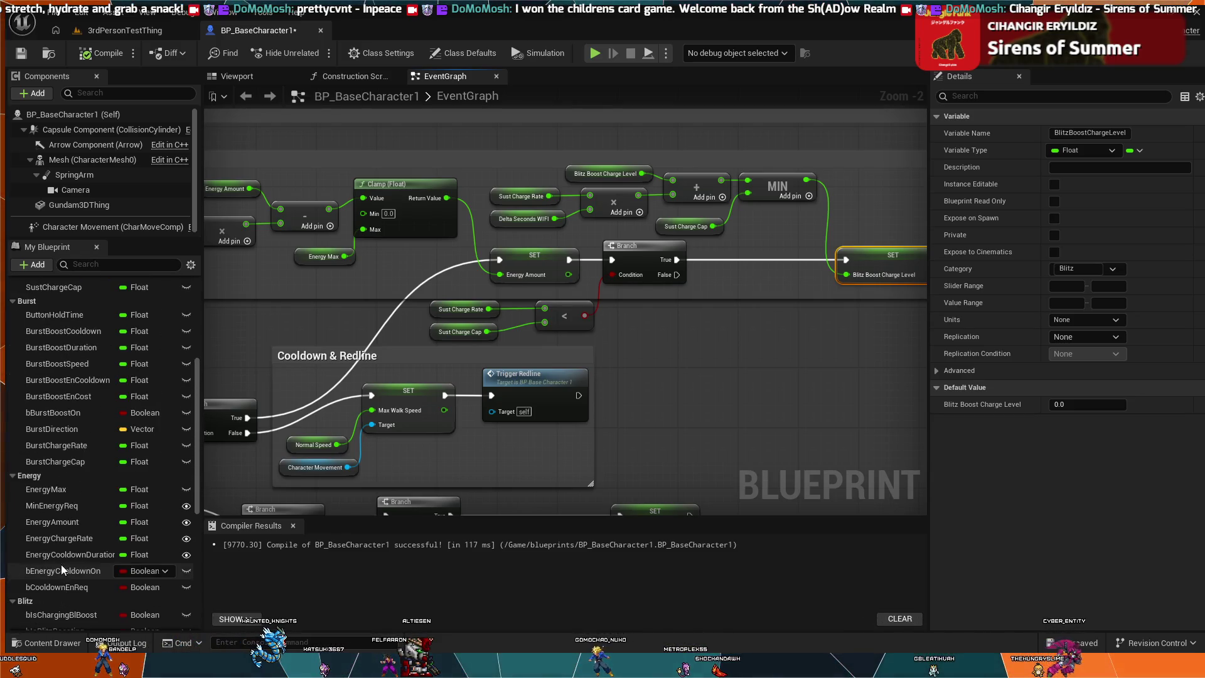
{"action": "scroll", "coordinate": [61, 564], "scroll_direction": "down", "scroll_amount": 5}
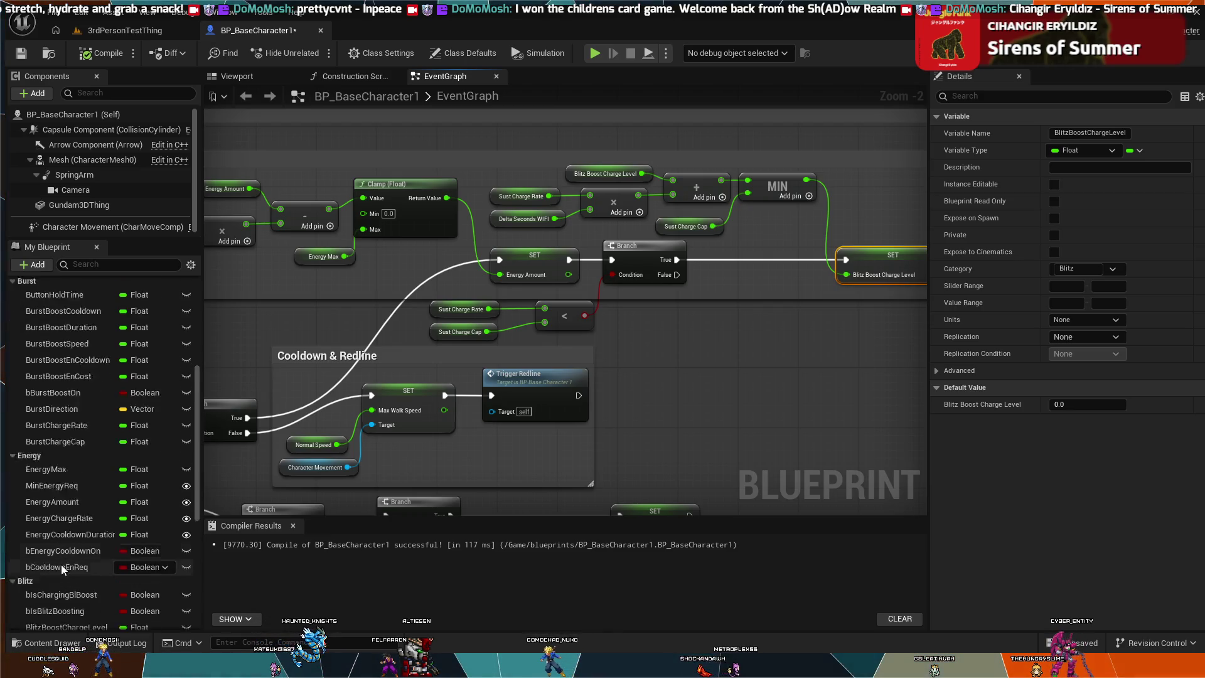
{"action": "scroll", "coordinate": [61, 563], "scroll_direction": "down", "scroll_amount": 2}
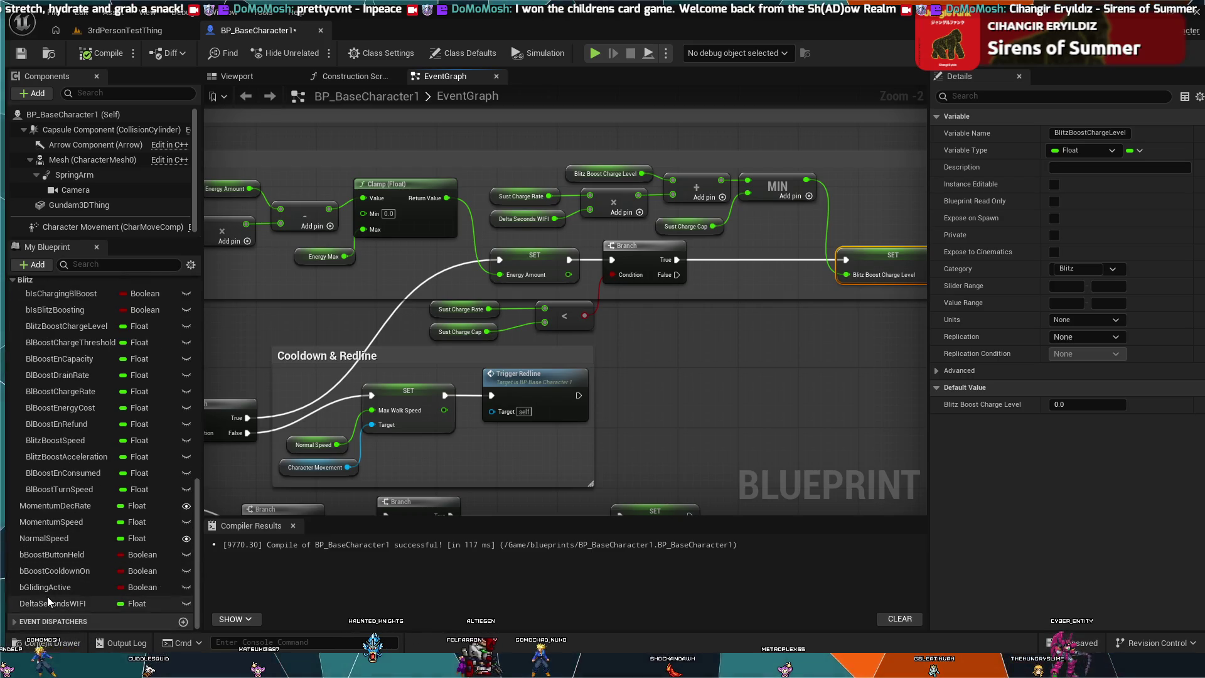
{"action": "scroll", "coordinate": [47, 596], "scroll_direction": "up", "scroll_amount": 2}
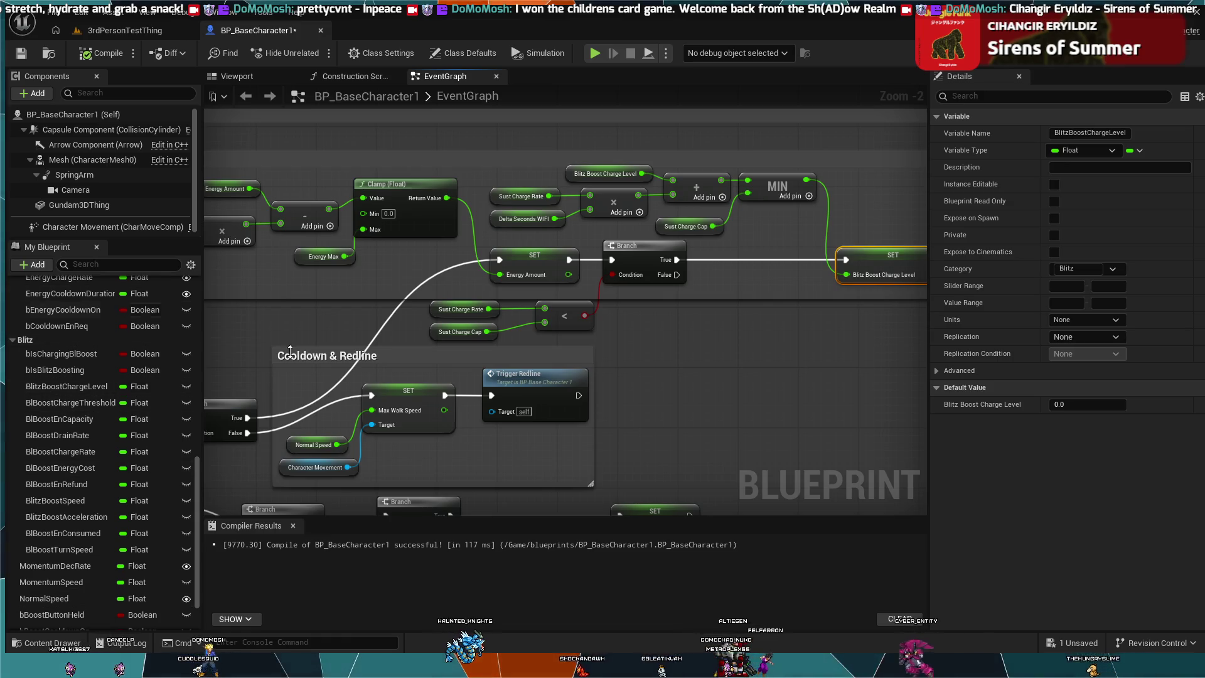
{"action": "double_click", "coordinate": [51, 416]}
Replace the debug print's Bl Boost En Capacity getter with a Blitz Boost Charge Level getter
{"action": "scroll", "coordinate": [63, 418], "scroll_direction": "up", "scroll_amount": 2}
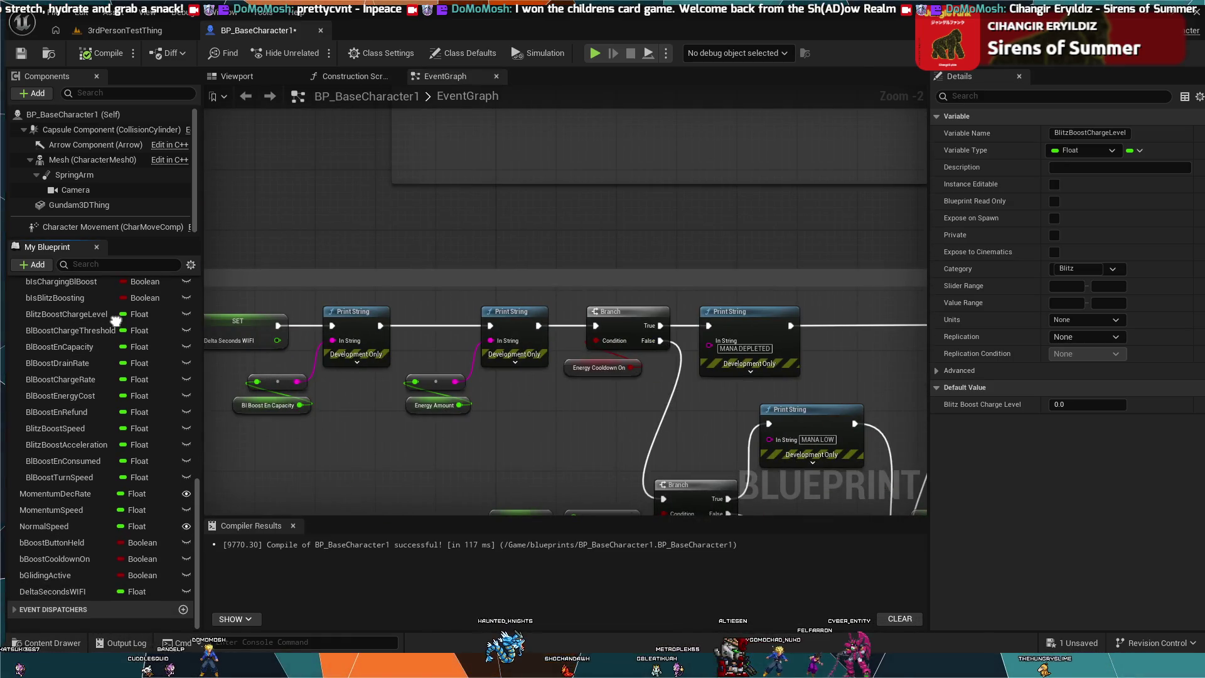
{"action": "left_click_drag", "start_coordinate": [288, 465], "coordinate": [613, 440]}
{"action": "scroll", "coordinate": [595, 372], "scroll_direction": "up", "scroll_amount": 2}
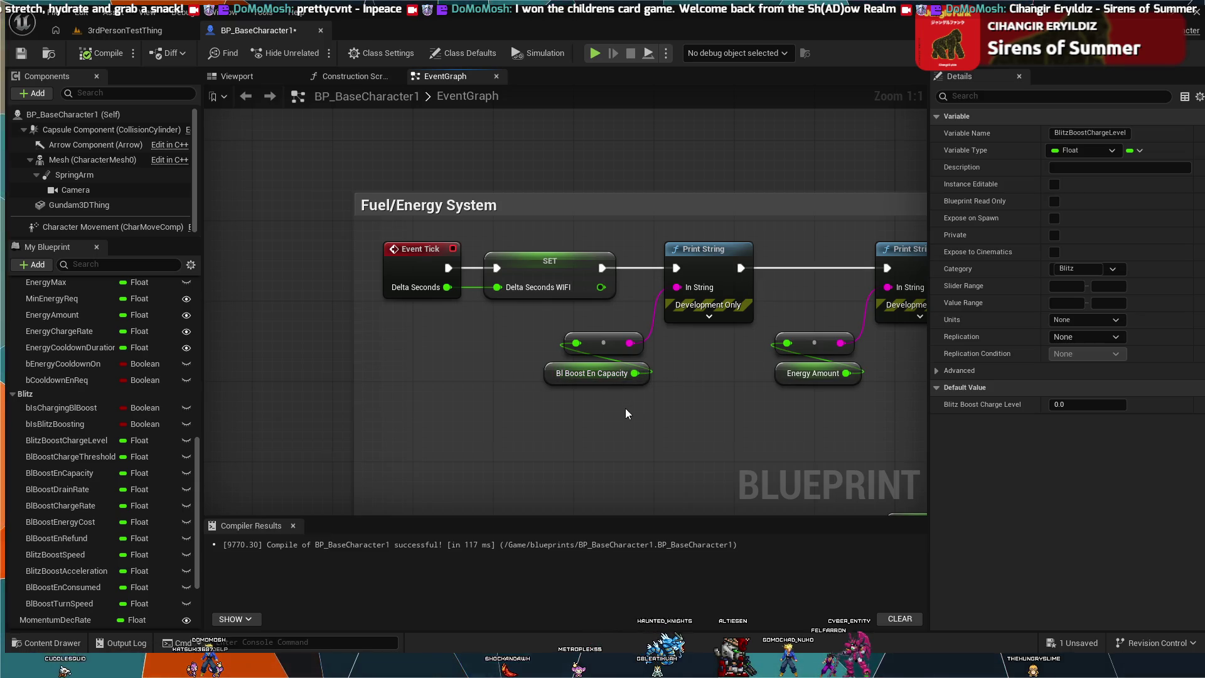
{"action": "left_click", "coordinate": [615, 377]}
{"action": "key", "text": "Delete"}
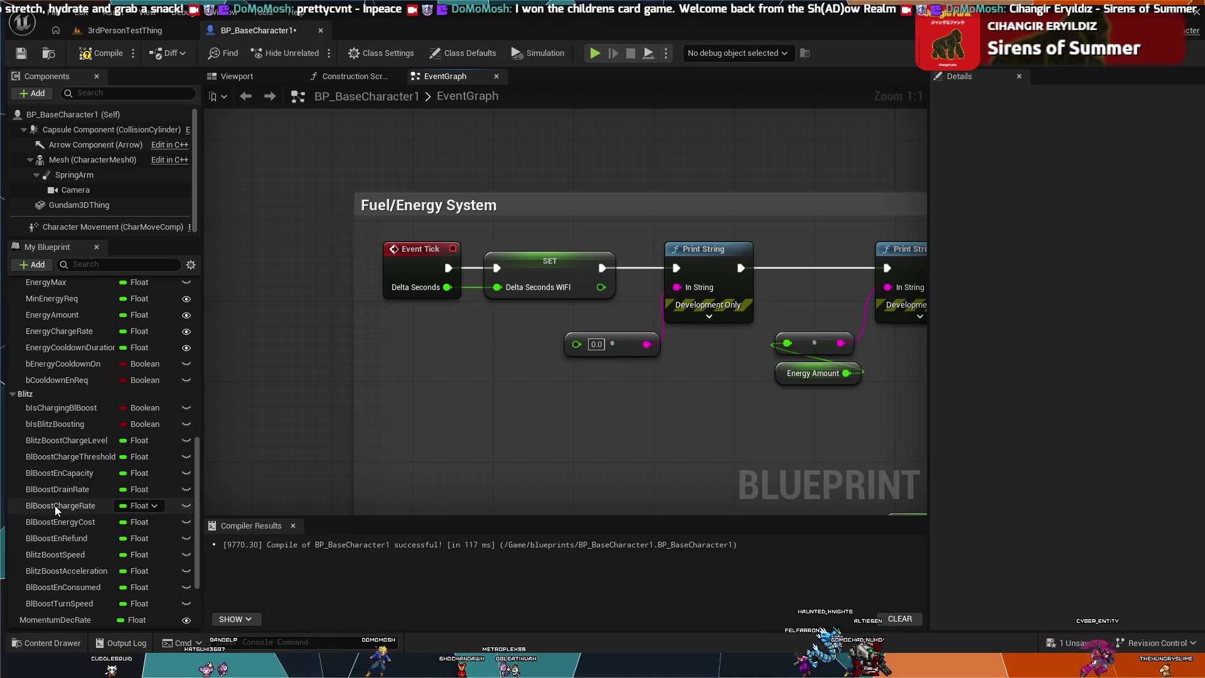
{"action": "left_click", "coordinate": [91, 443]}
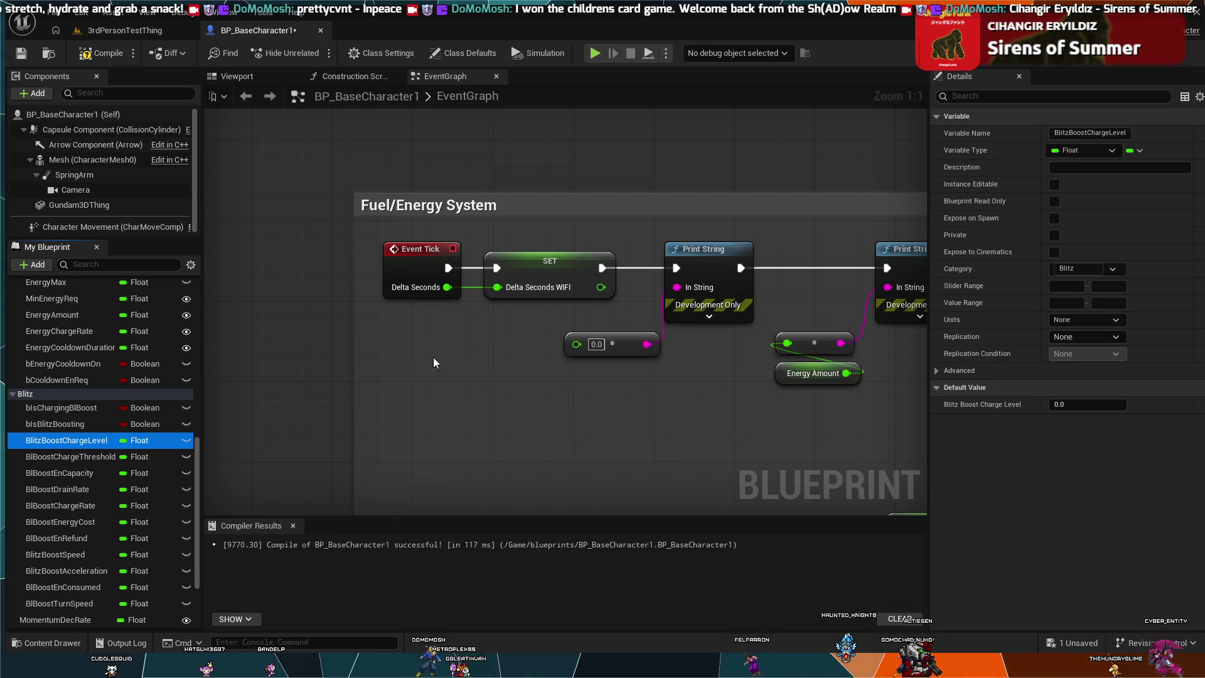
{"action": "mouse_move", "coordinate": [561, 387]}
{"action": "left_mouse_down"}
{"action": "mouse_move", "coordinate": [576, 344]}
{"action": "mouse_move", "coordinate": [505, 336]}
{"action": "left_mouse_up"}
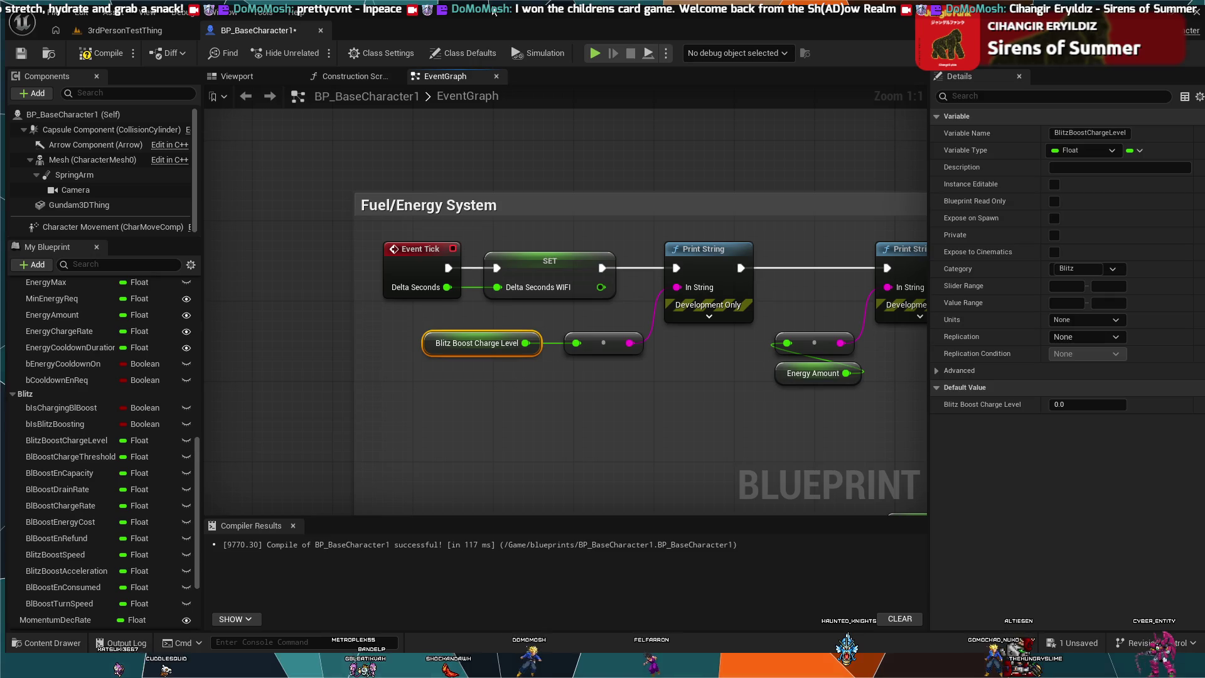
Simulate to check the new debug output, then stop and return to the 3rdPersonTestThing level
{"action": "key", "text": "alt+p"}
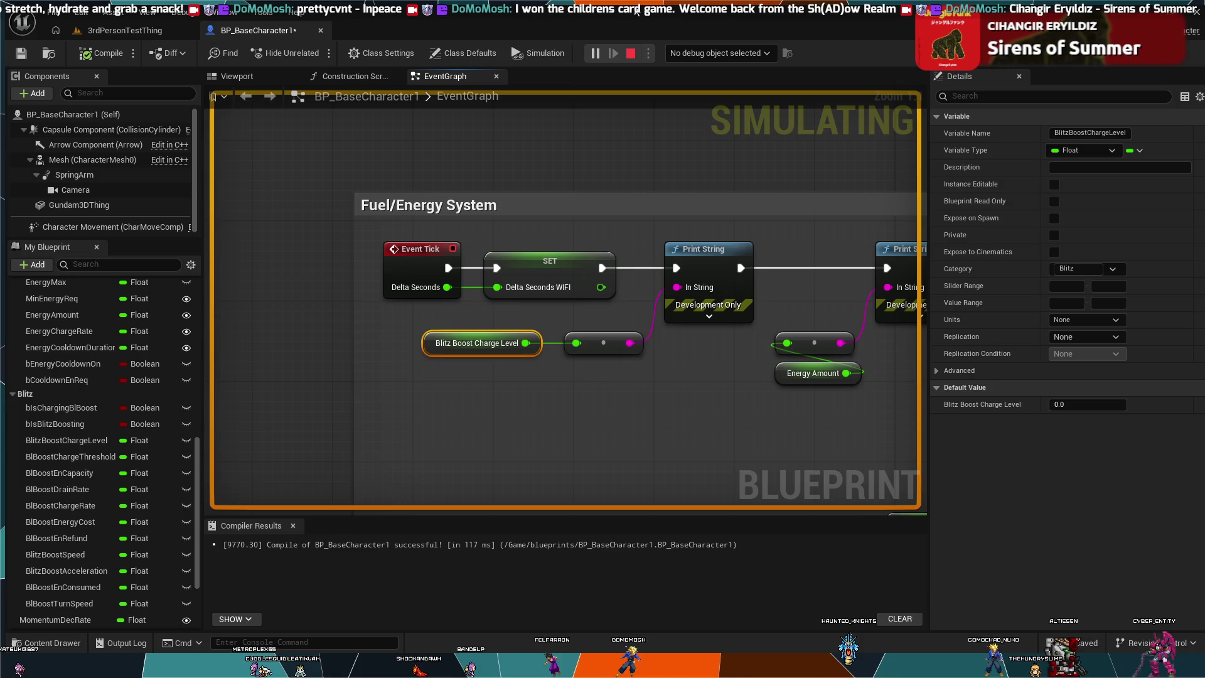
{"action": "key", "text": "Escape"}
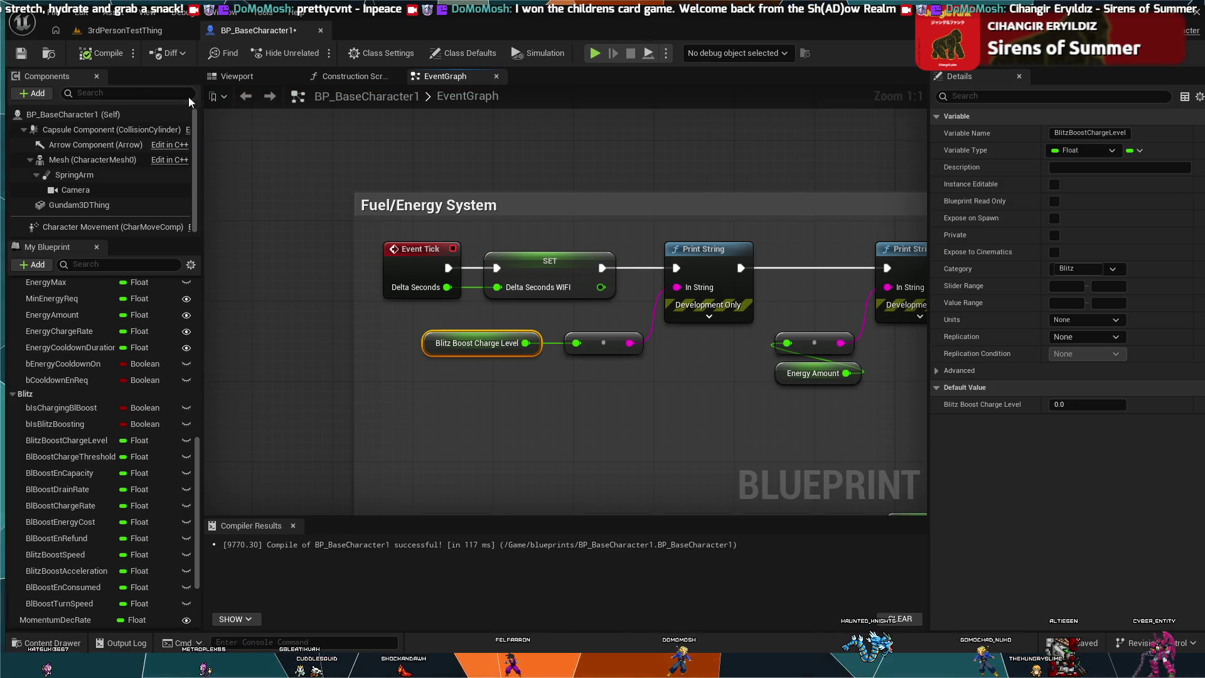
{"action": "left_click", "coordinate": [115, 31]}
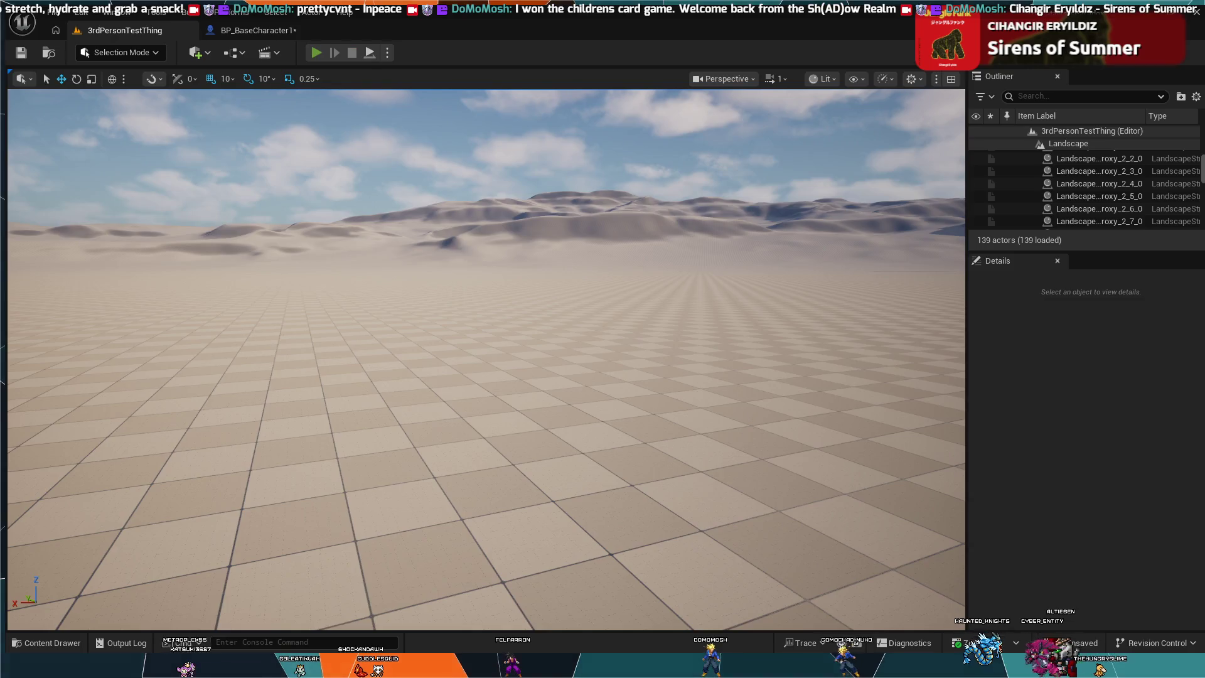
{"action": "key", "text": "alt+p"}
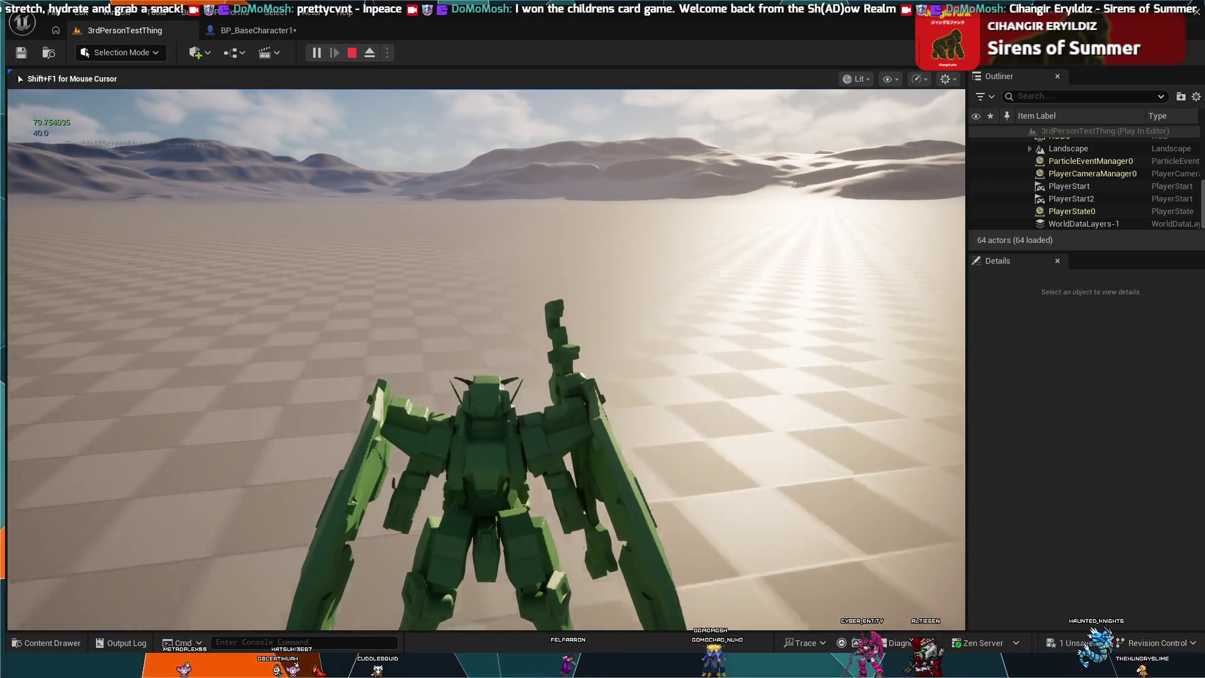
{"action": "key", "text": "shift+F1"}
{"action": "key", "text": "Escape"}
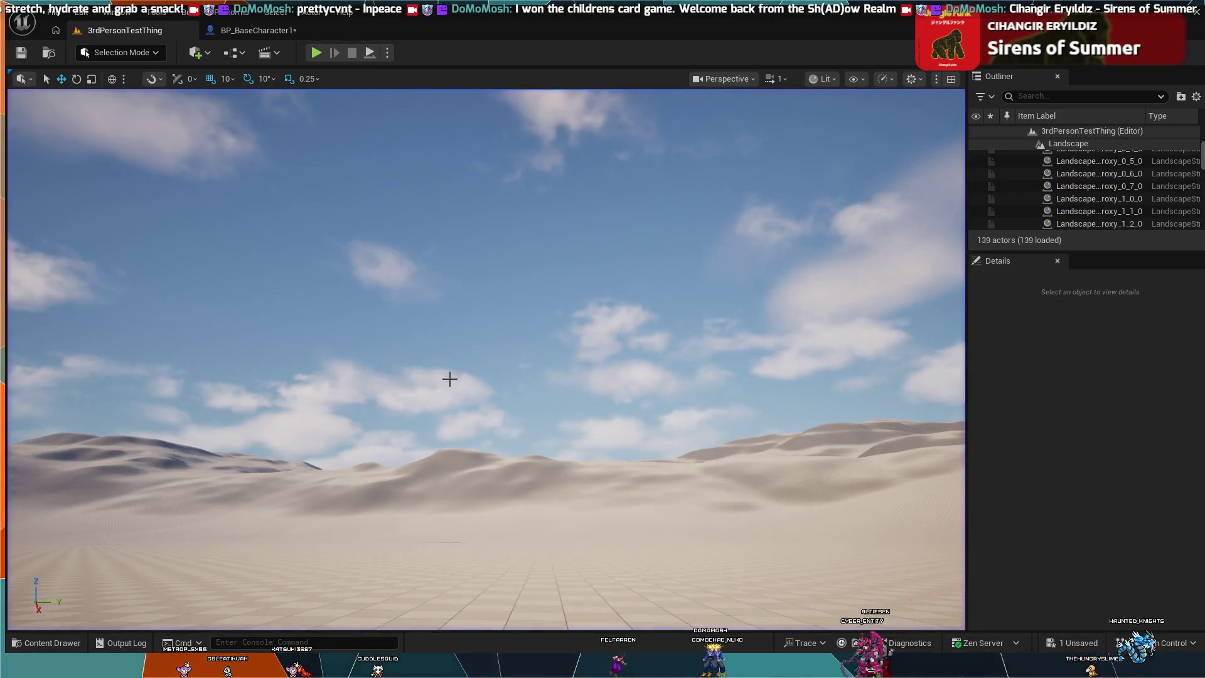
{"action": "left_click", "coordinate": [253, 30]}
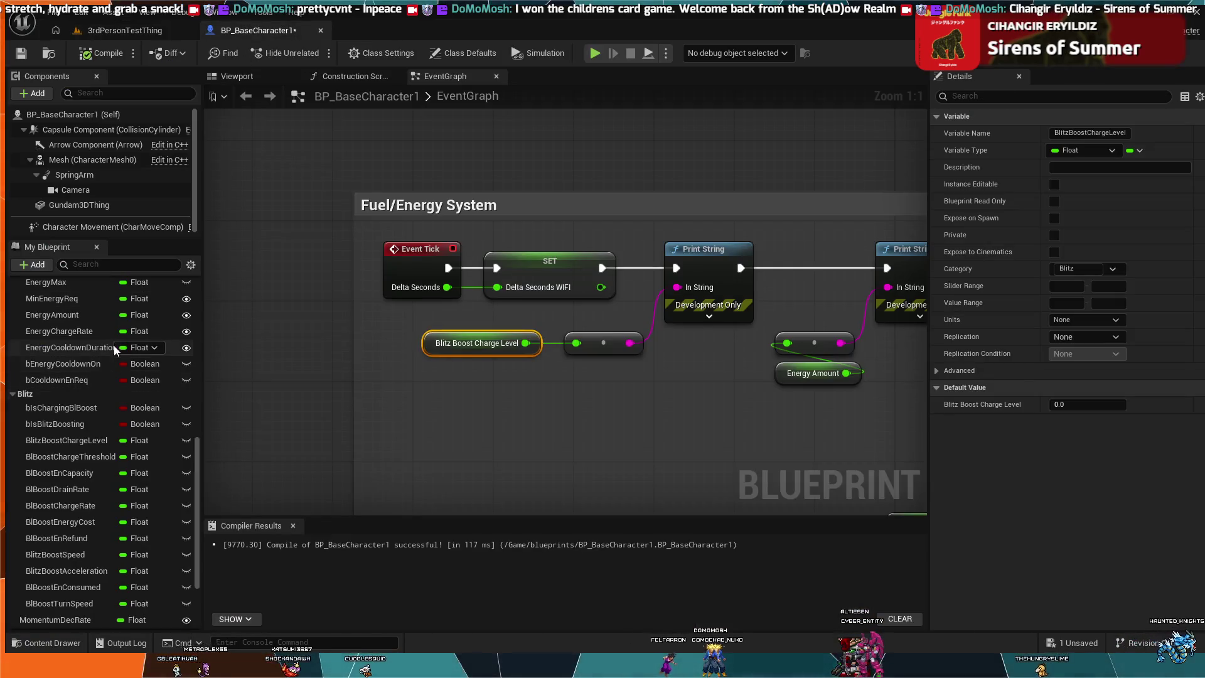
Pan through the energy logic to the Burst Boost group, its timers and compare nodes
{"action": "mouse_move", "coordinate": [635, 409]}
{"action": "left_mouse_down"}
{"action": "mouse_move", "coordinate": [458, 415]}
{"action": "mouse_move", "coordinate": [242, 379]}
{"action": "left_mouse_up"}
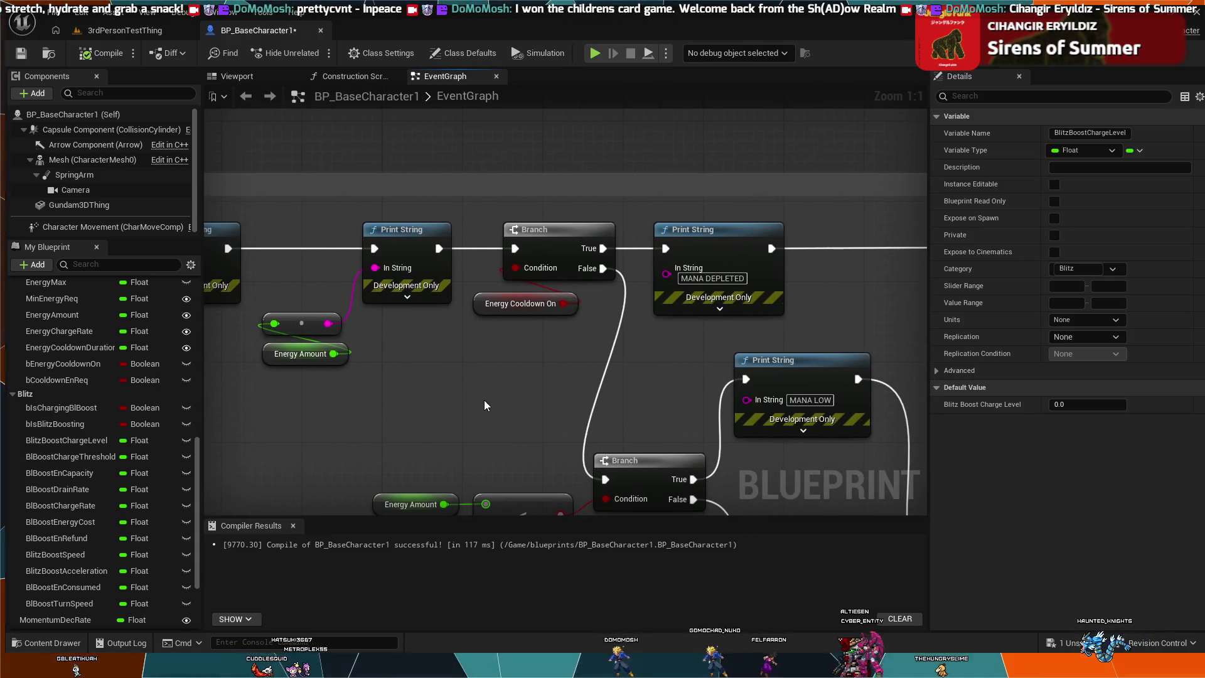
{"action": "left_click_drag", "start_coordinate": [483, 401], "coordinate": [454, 373]}
{"action": "scroll", "coordinate": [454, 373], "scroll_direction": "down", "scroll_amount": 6}
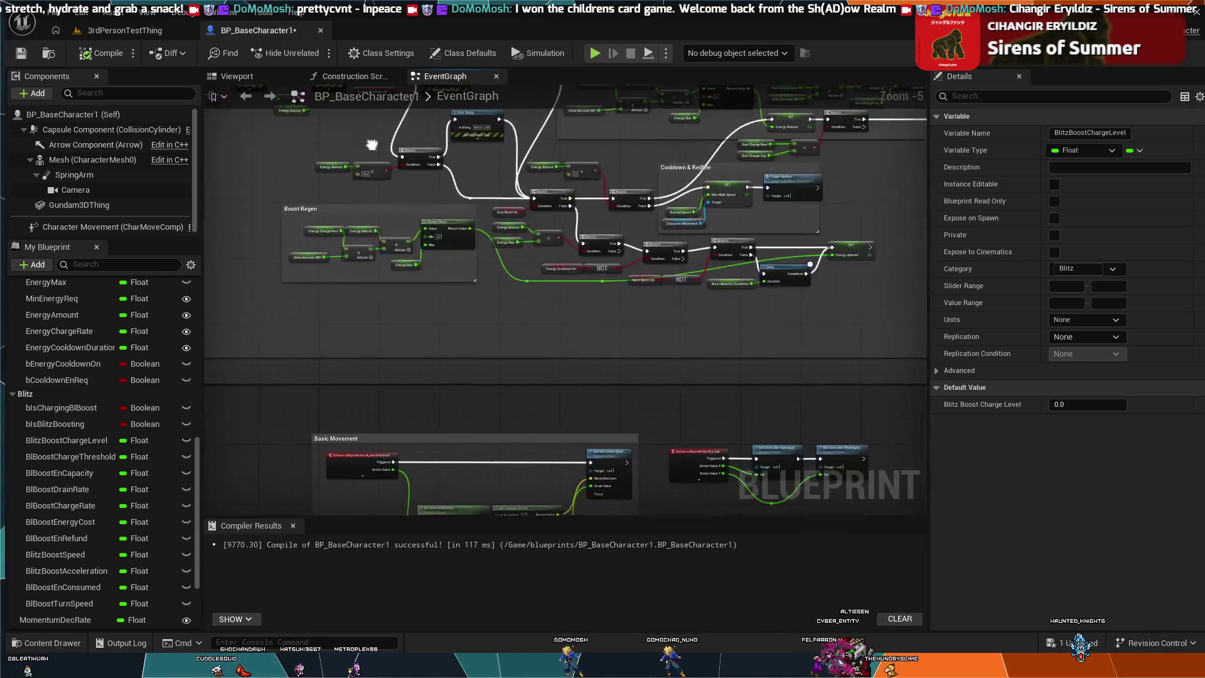
{"action": "left_click_drag", "start_coordinate": [351, 415], "coordinate": [612, 393]}
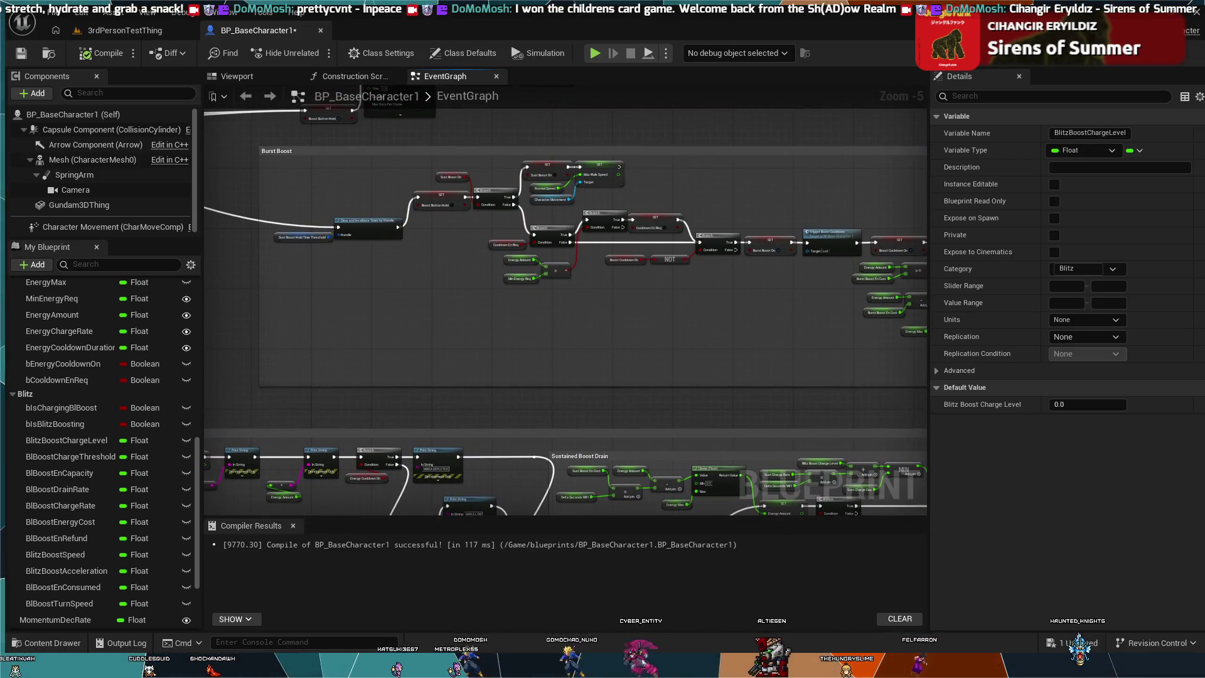
{"action": "left_click_drag", "start_coordinate": [656, 314], "coordinate": [717, 330]}
{"action": "scroll", "coordinate": [662, 348], "scroll_direction": "up", "scroll_amount": 1}
{"action": "scroll", "coordinate": [661, 348], "scroll_direction": "up", "scroll_amount": 1}
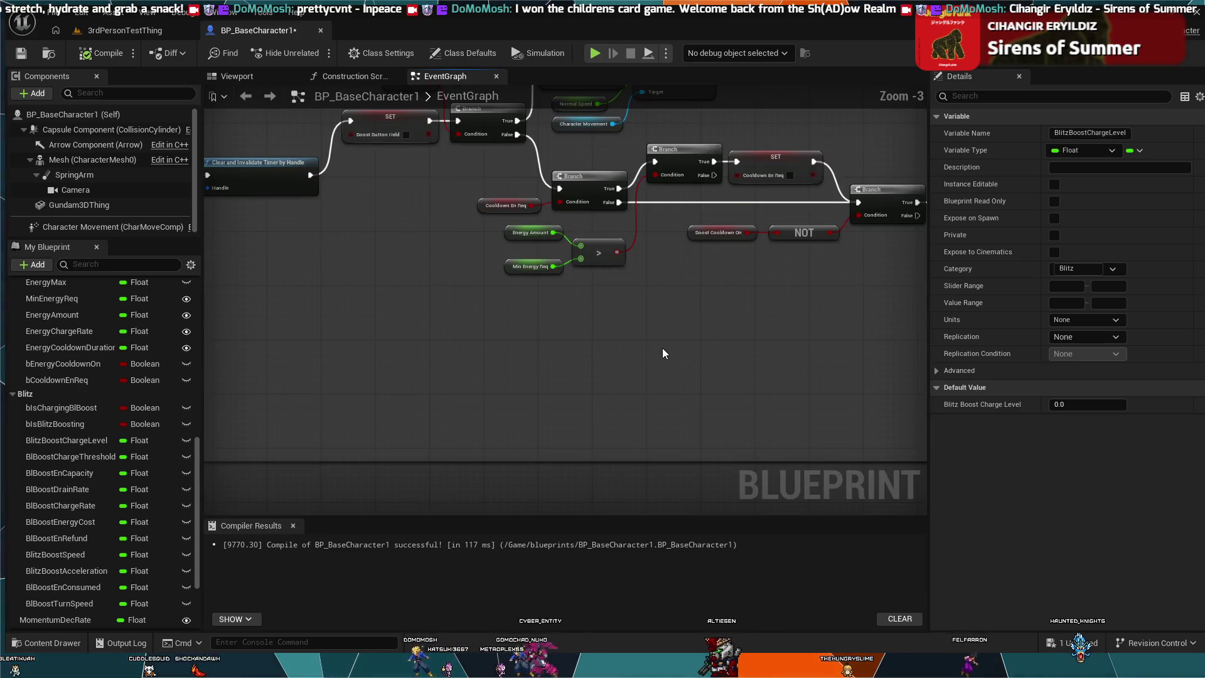
{"action": "left_click_drag", "start_coordinate": [593, 371], "coordinate": [844, 405]}
{"action": "mouse_move", "coordinate": [698, 217]}
{"action": "left_mouse_down"}
{"action": "mouse_move", "coordinate": [559, 457]}
{"action": "mouse_move", "coordinate": [854, 498]}
{"action": "mouse_move", "coordinate": [687, 427]}
{"action": "left_mouse_up"}
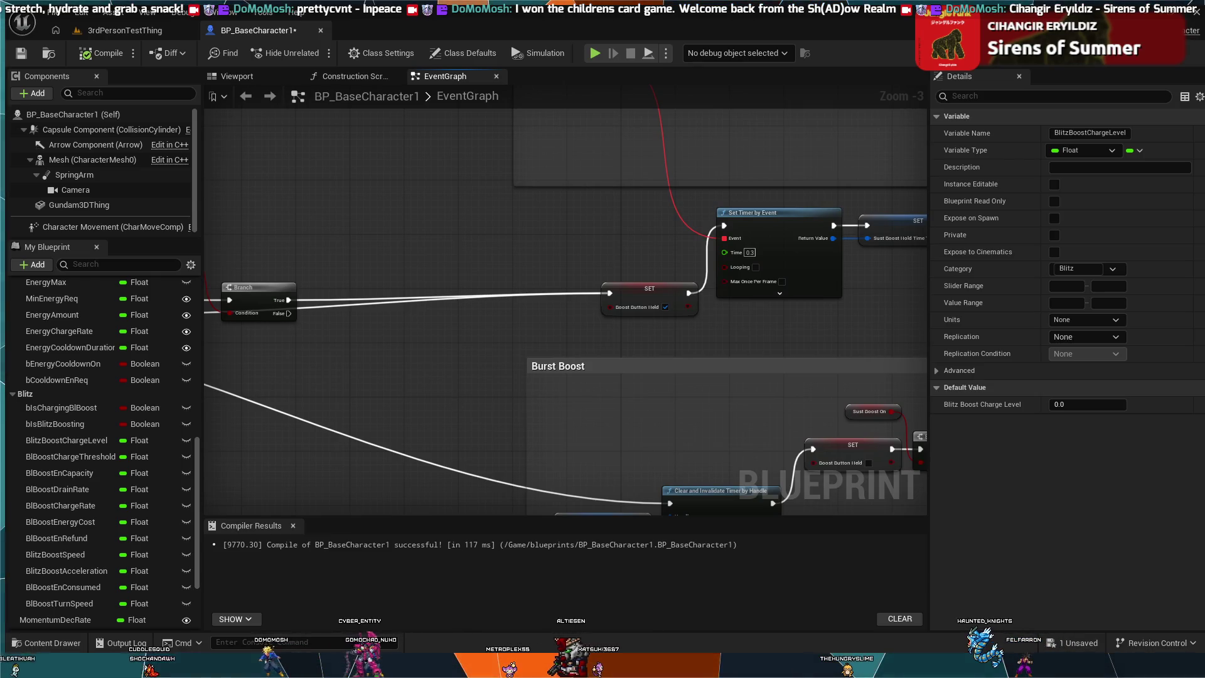
{"action": "left_click_drag", "start_coordinate": [432, 381], "coordinate": [719, 404]}
Move the view past the IA_Boost event to the Blitz Boost charge Add, MIN and SET nodes
{"action": "left_click_drag", "start_coordinate": [682, 223], "coordinate": [934, 171]}
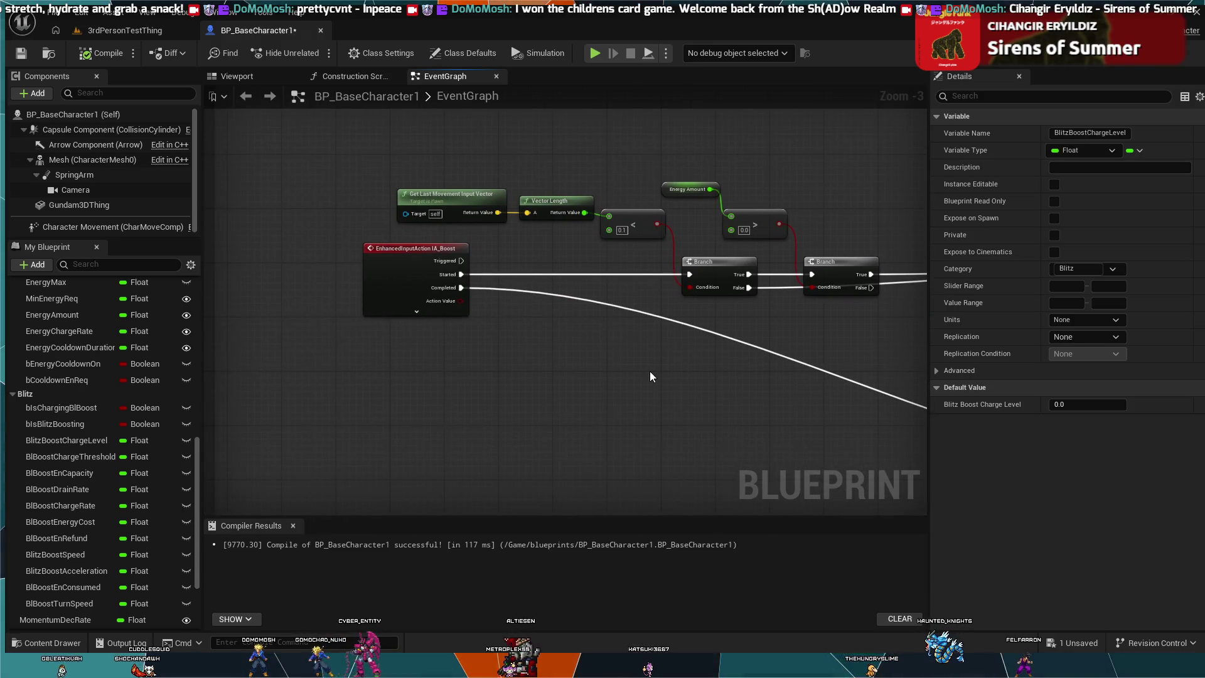
{"action": "left_click_drag", "start_coordinate": [655, 370], "coordinate": [538, 344]}
{"action": "mouse_move", "coordinate": [616, 277]}
{"action": "left_mouse_down"}
{"action": "mouse_move", "coordinate": [732, 372]}
{"action": "mouse_move", "coordinate": [310, 409]}
{"action": "mouse_move", "coordinate": [251, 376]}
{"action": "mouse_move", "coordinate": [817, 414]}
{"action": "mouse_move", "coordinate": [799, 441]}
{"action": "mouse_move", "coordinate": [752, 353]}
{"action": "mouse_move", "coordinate": [684, 270]}
{"action": "left_mouse_up"}
{"action": "scroll", "coordinate": [719, 326], "scroll_direction": "up", "scroll_amount": 2}
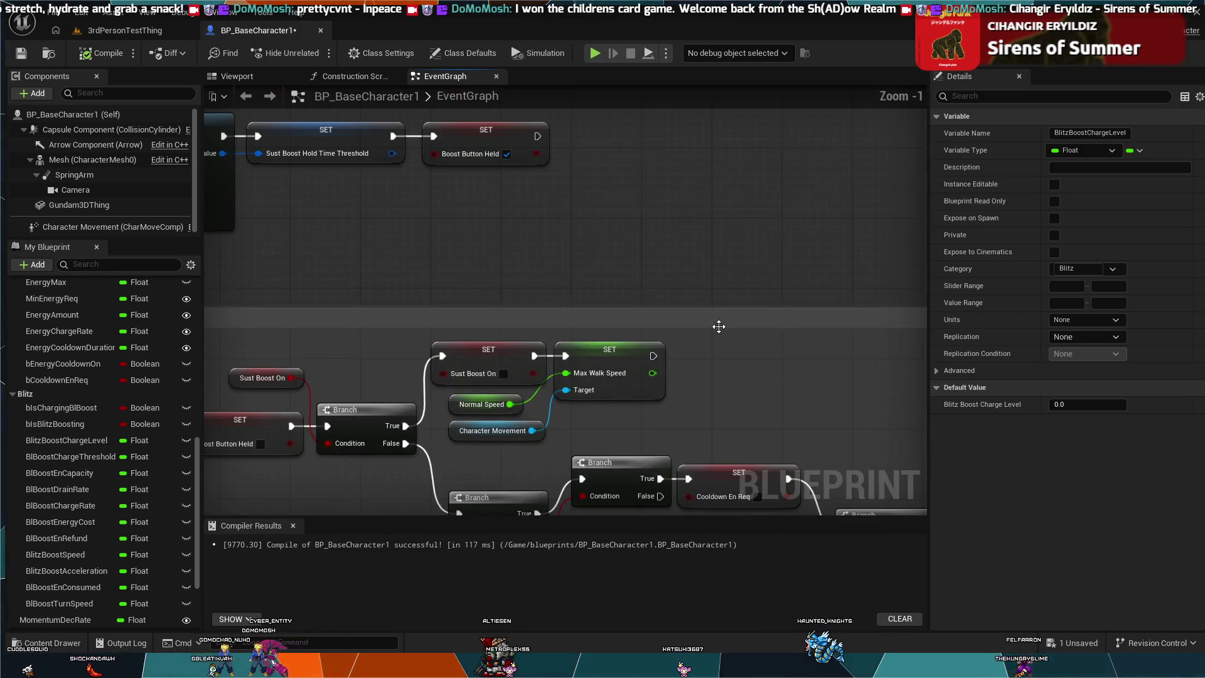
{"action": "scroll", "coordinate": [720, 326], "scroll_direction": "down", "scroll_amount": 5}
{"action": "mouse_move", "coordinate": [590, 278]}
{"action": "left_mouse_down"}
{"action": "mouse_move", "coordinate": [615, 336]}
{"action": "mouse_move", "coordinate": [522, 350]}
{"action": "left_mouse_up"}
{"action": "scroll", "coordinate": [229, 346], "scroll_direction": "up", "scroll_amount": 2}
{"action": "scroll", "coordinate": [590, 248], "scroll_direction": "up", "scroll_amount": 2}
{"action": "mouse_move", "coordinate": [589, 242]}
{"action": "left_mouse_down"}
{"action": "mouse_move", "coordinate": [415, 377]}
{"action": "mouse_move", "coordinate": [336, 390]}
{"action": "left_mouse_up"}
{"action": "scroll", "coordinate": [336, 389], "scroll_direction": "up", "scroll_amount": 1}
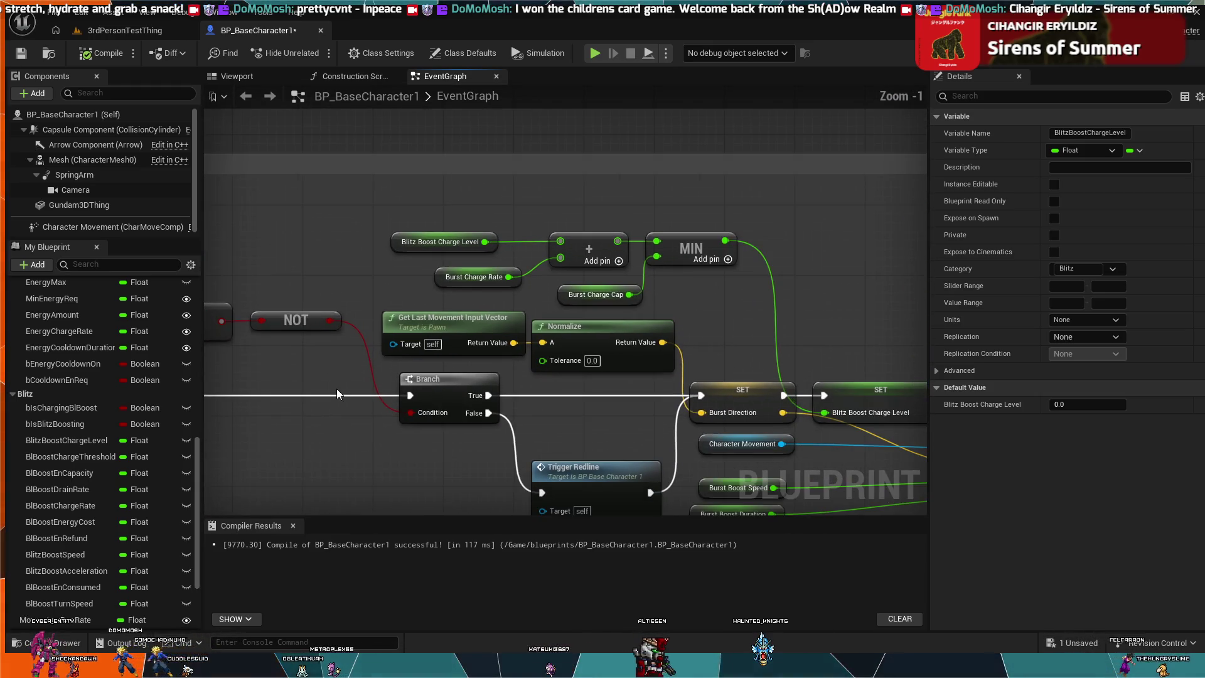
Select the BurstChargeCap variable and start editing its 40.0 Default Value field
{"action": "left_click", "coordinate": [596, 295]}
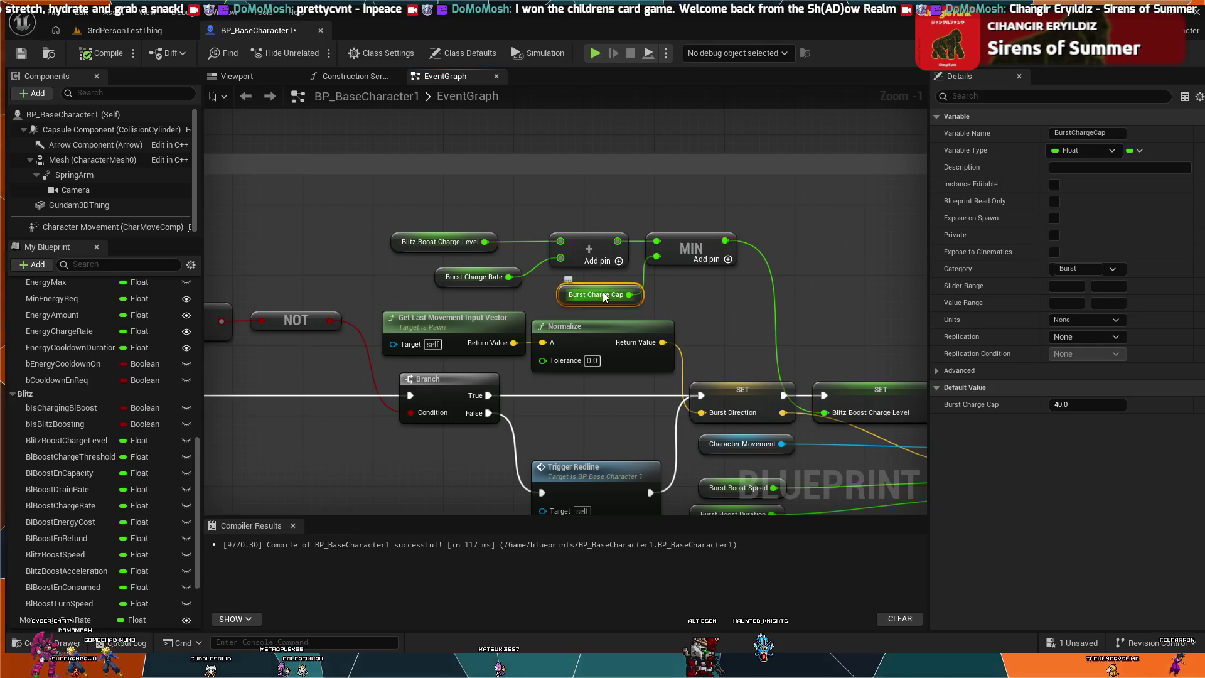
{"action": "scroll", "coordinate": [101, 465], "scroll_direction": "down", "scroll_amount": 3}
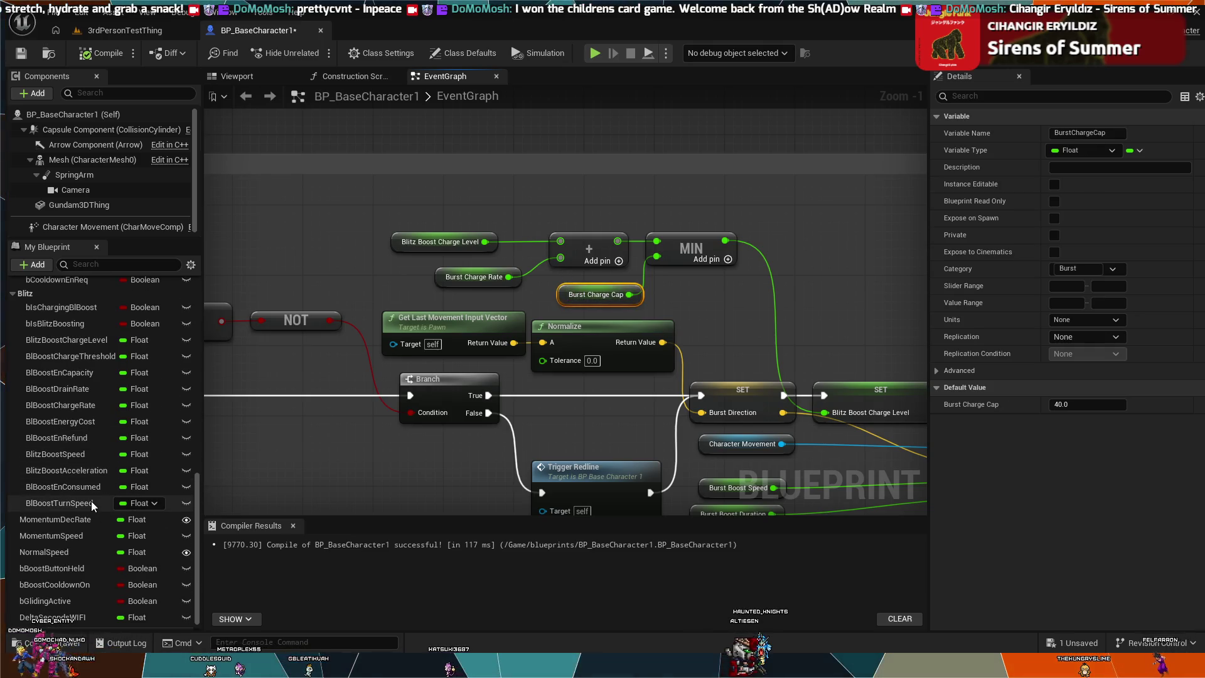
{"action": "scroll", "coordinate": [75, 526], "scroll_direction": "up", "scroll_amount": 3}
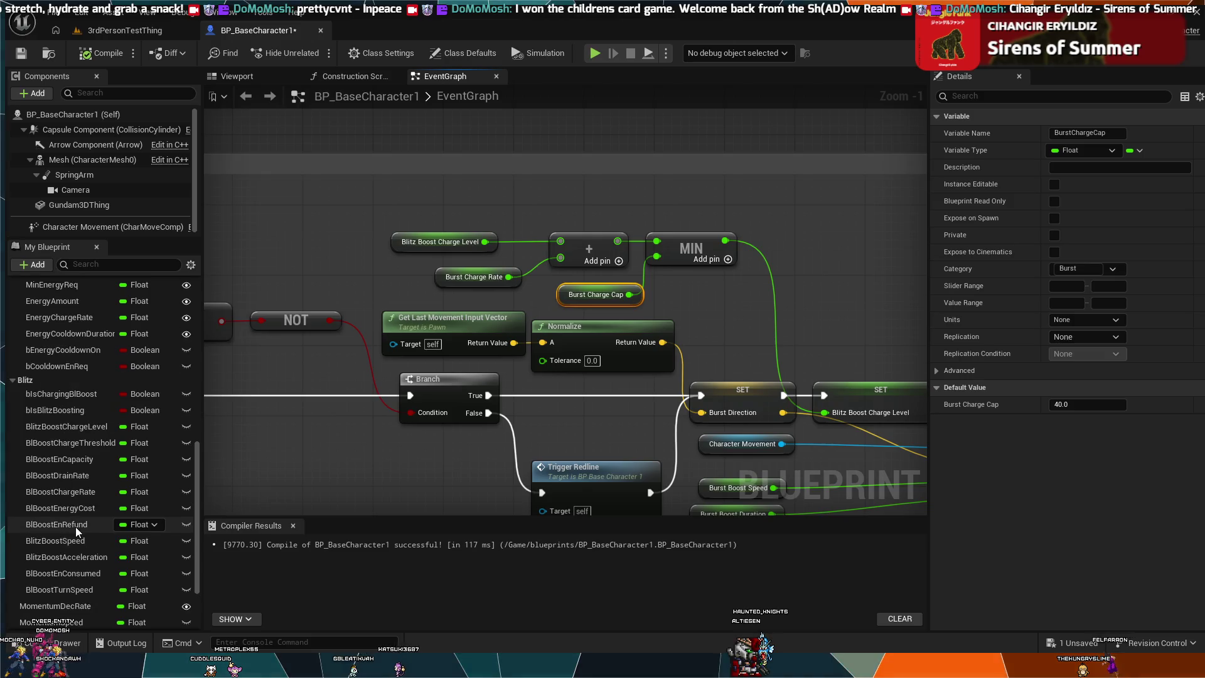
{"action": "scroll", "coordinate": [75, 526], "scroll_direction": "down", "scroll_amount": 1}
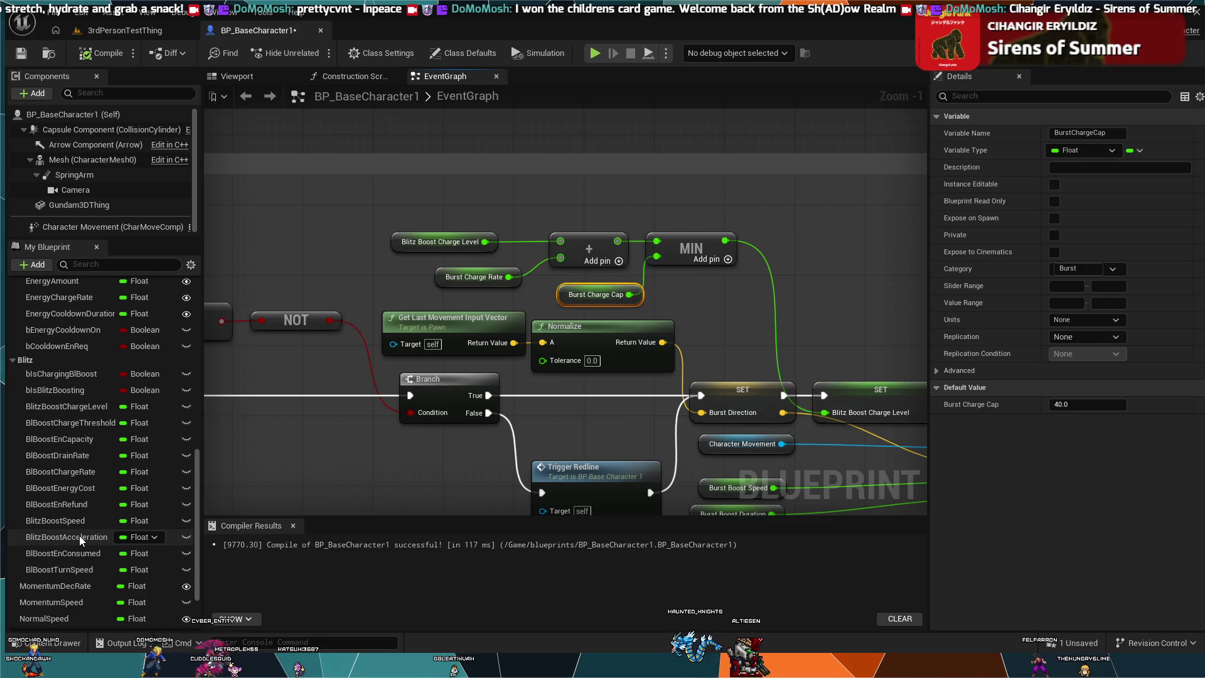
{"action": "scroll", "coordinate": [79, 536], "scroll_direction": "up", "scroll_amount": 5}
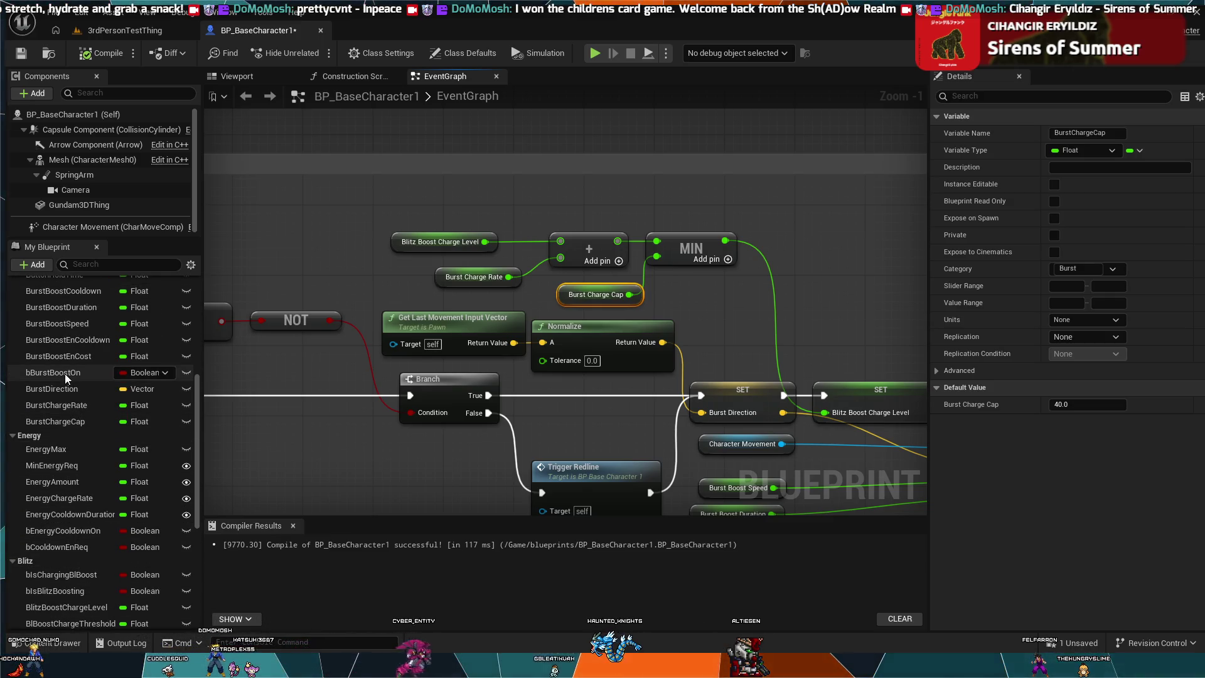
{"action": "left_click", "coordinate": [69, 420]}
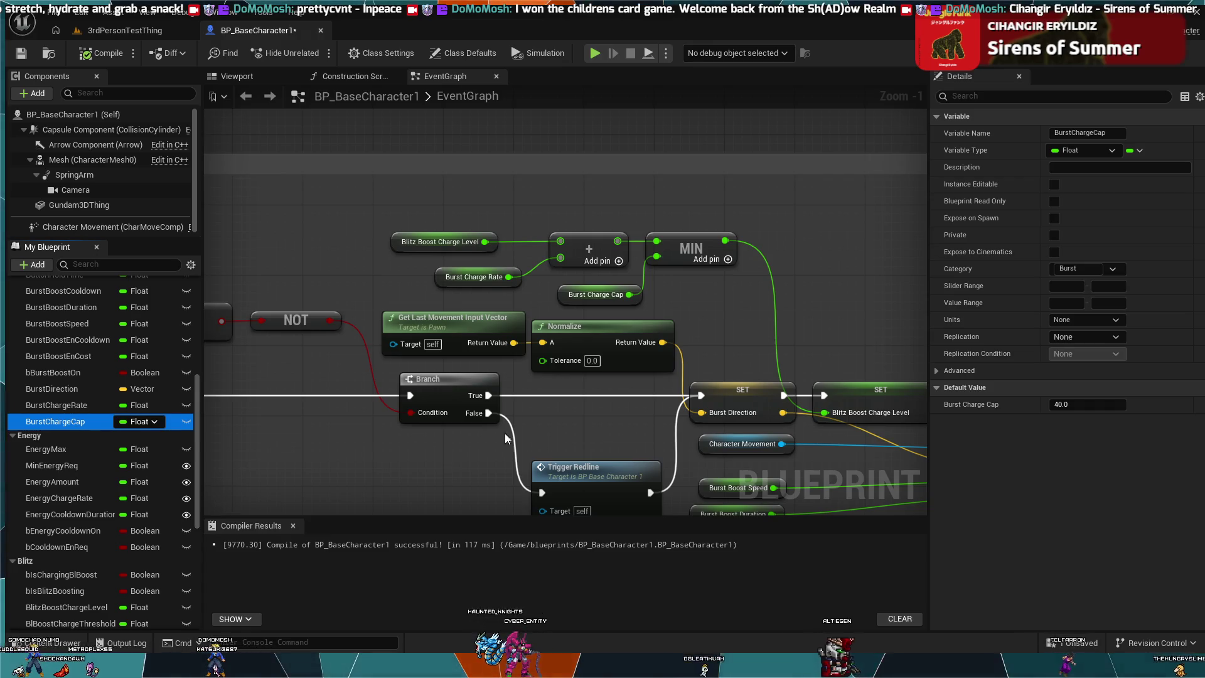
{"action": "left_click", "coordinate": [1076, 401]}
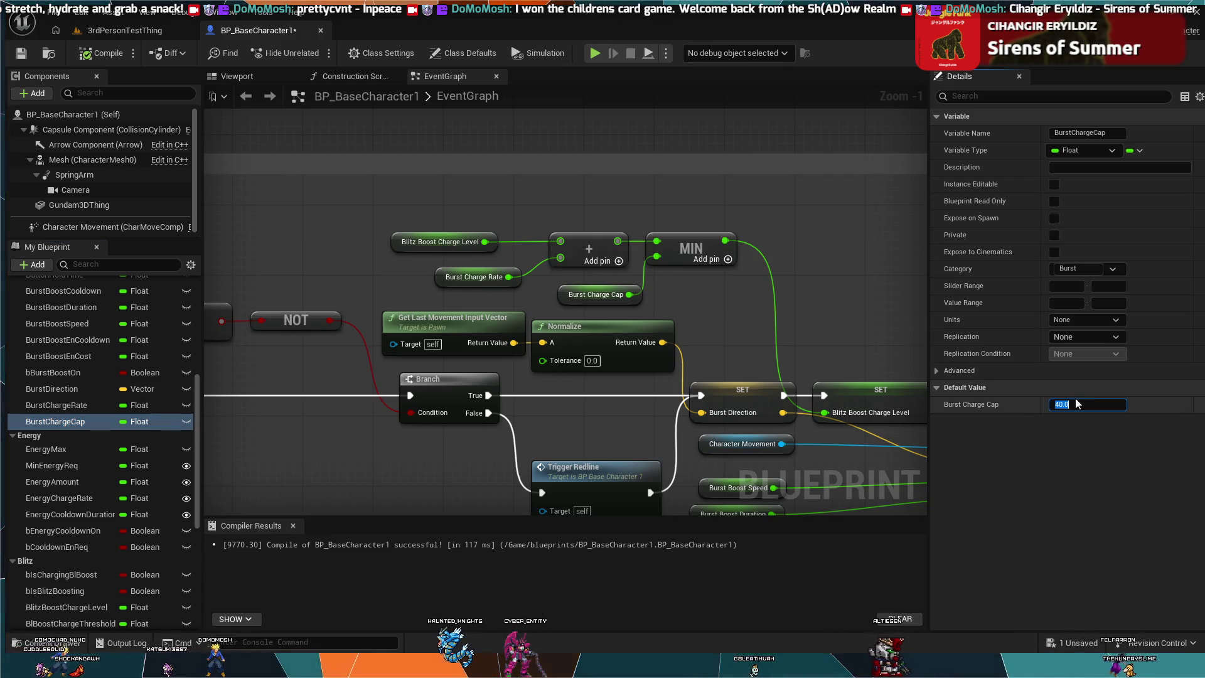
Enter 50 for Burst Charge Cap, set Burst Charge Rate's default to 10.0, and compile
{"action": "type", "text": "50"}
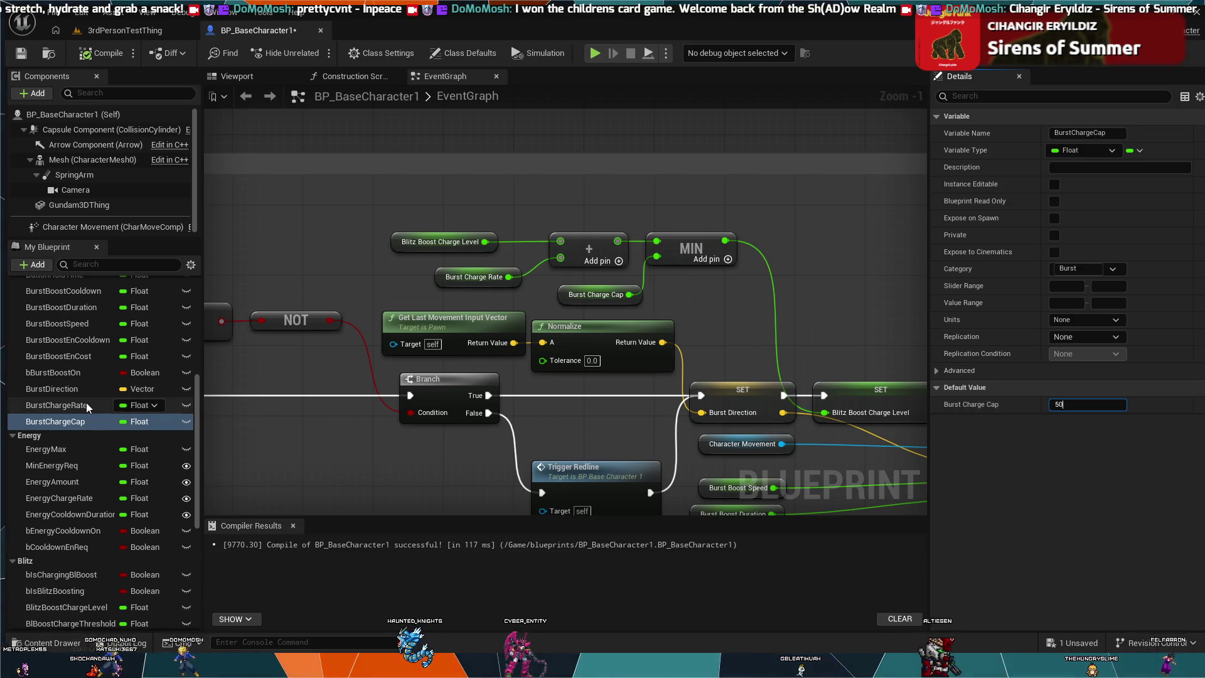
{"action": "left_click", "coordinate": [85, 405]}
{"action": "left_click", "coordinate": [1067, 405]}
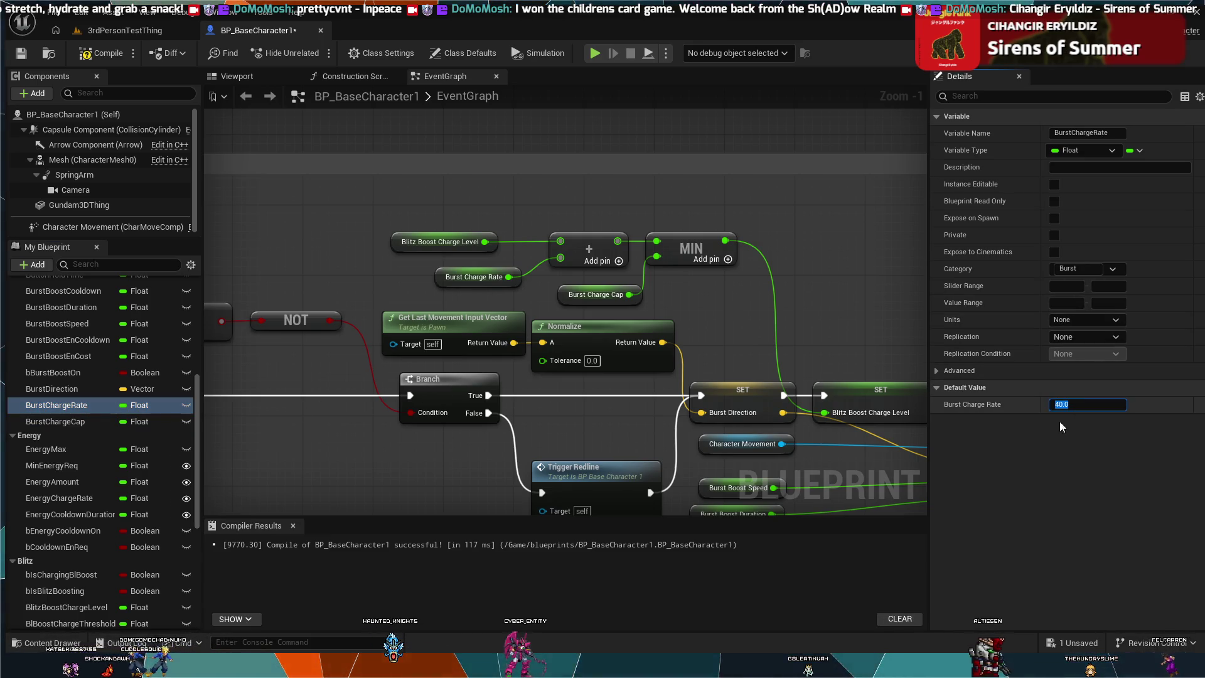
{"action": "type", "text": "0"}
{"action": "key", "text": "Return"}
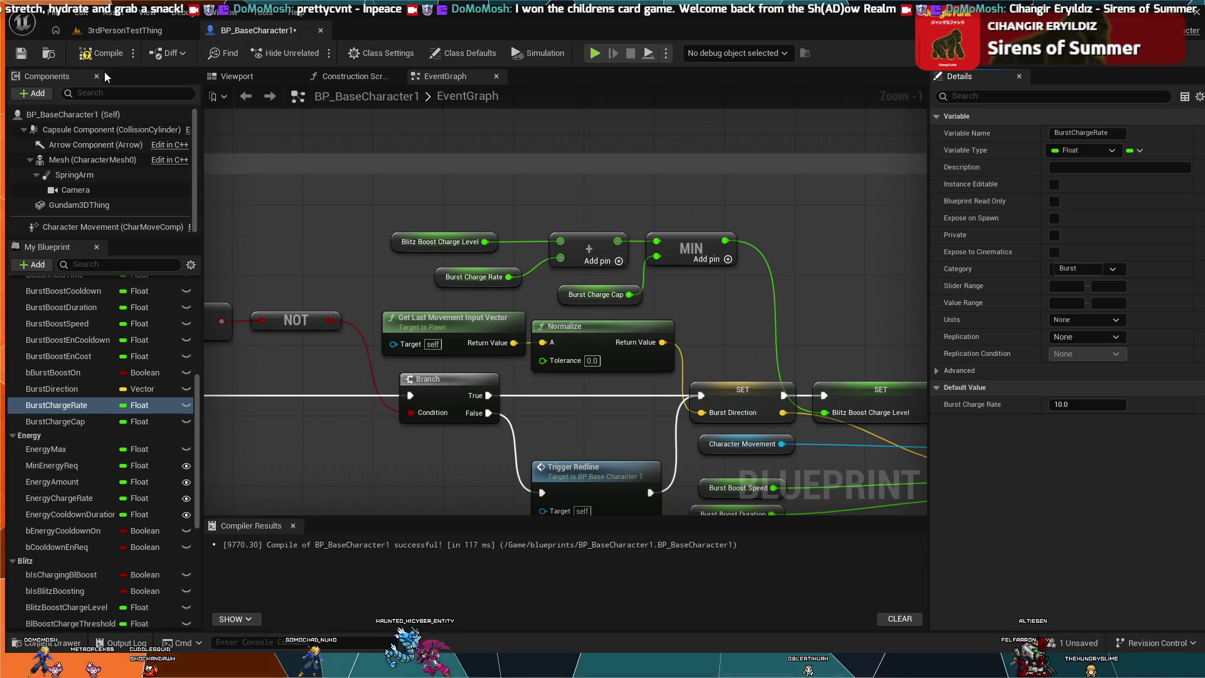
{"action": "left_click", "coordinate": [107, 55]}
Play-test the mech in the 3rdPersonTestThing level, then stop the session
{"action": "left_click", "coordinate": [114, 32]}
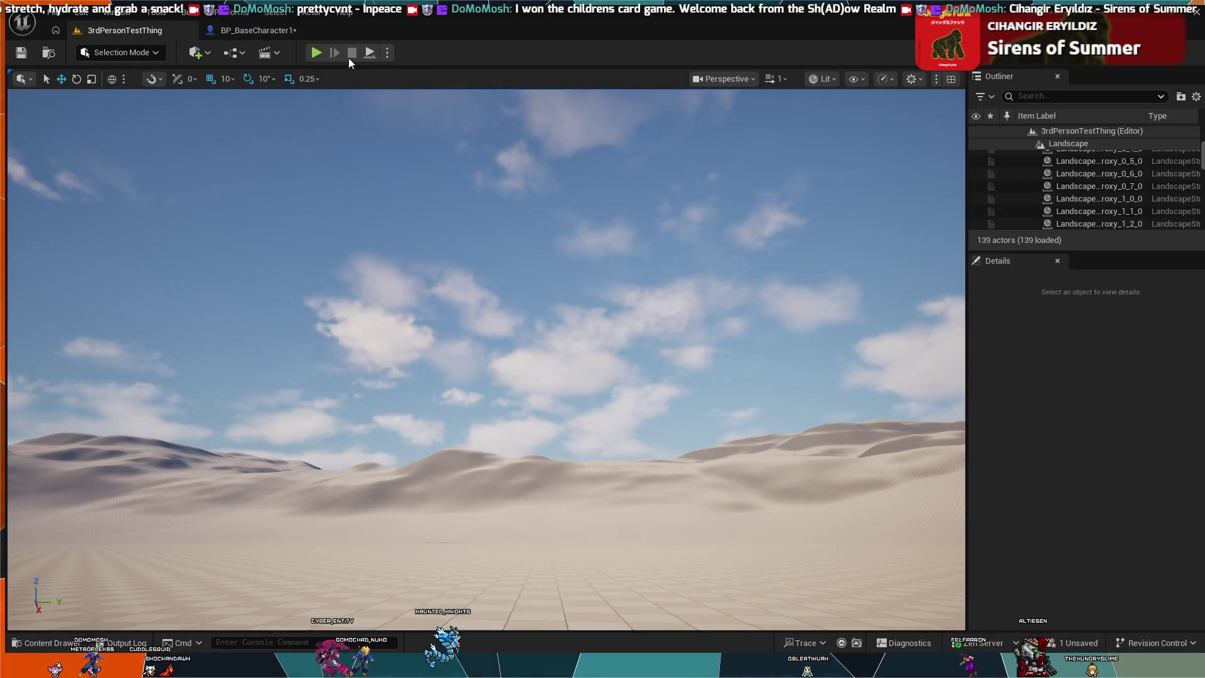
{"action": "key", "text": "alt+p"}
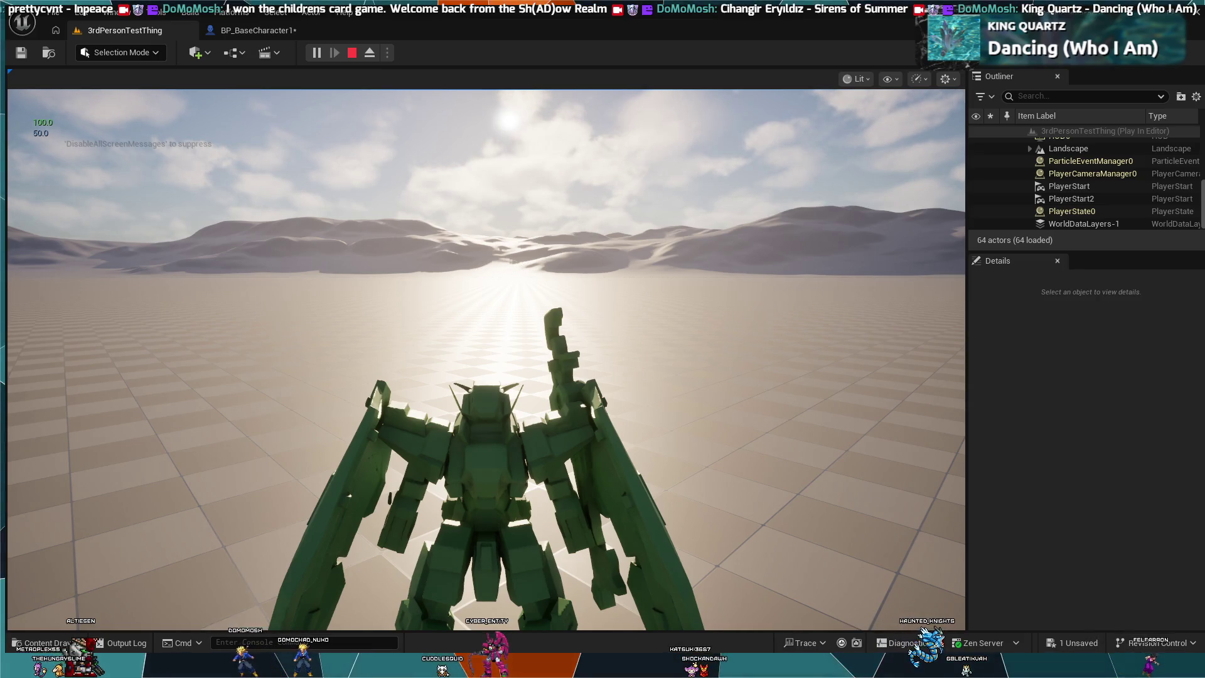
{"action": "key", "text": "Escape"}
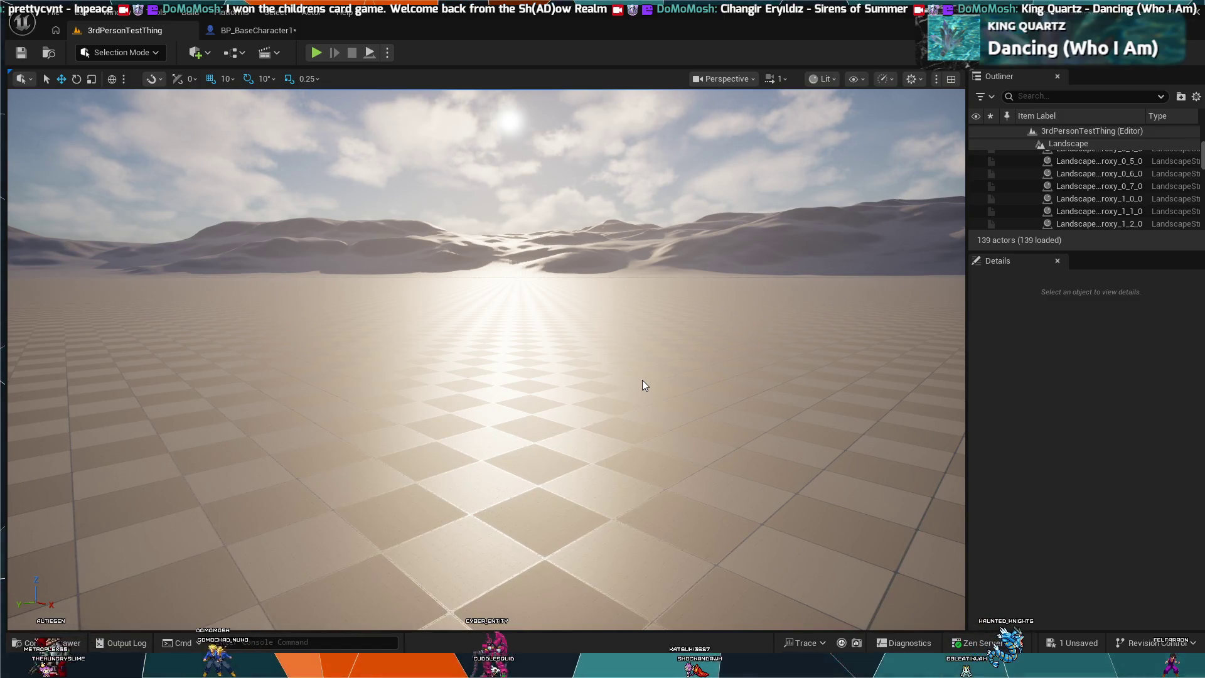
Return to BP_BaseCharacter1's EventGraph and pan to reveal the Apply Root Motion node
{"action": "left_click", "coordinate": [270, 30]}
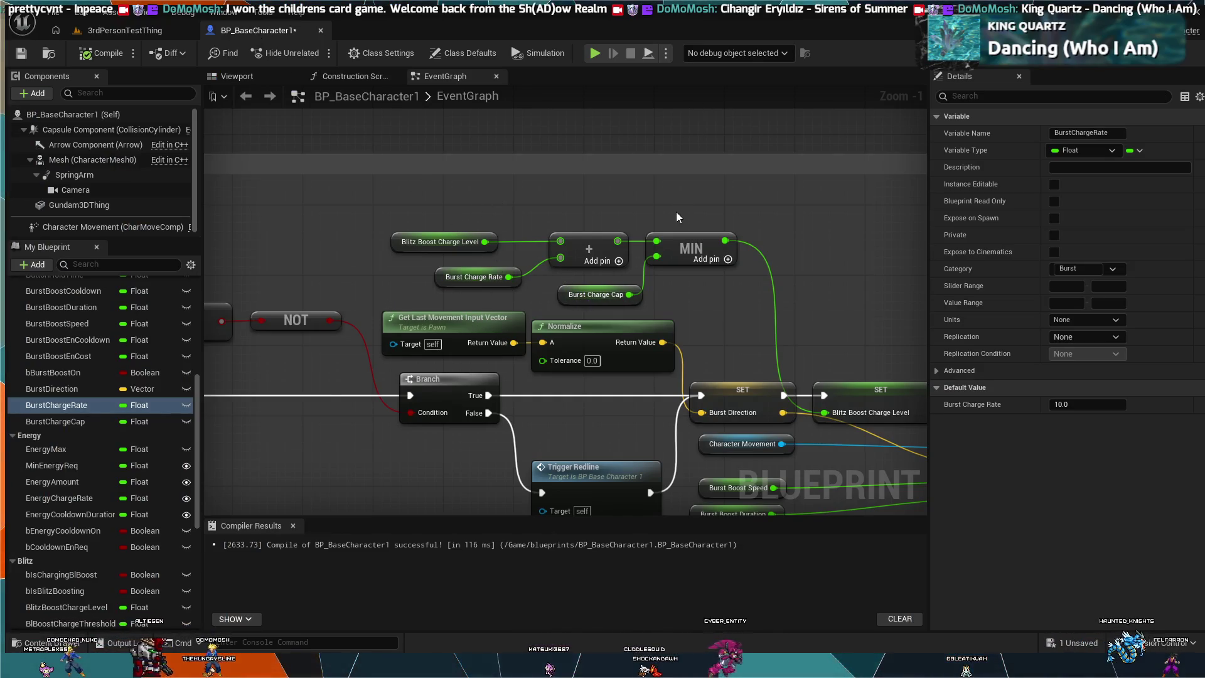
{"action": "left_click", "coordinate": [696, 251]}
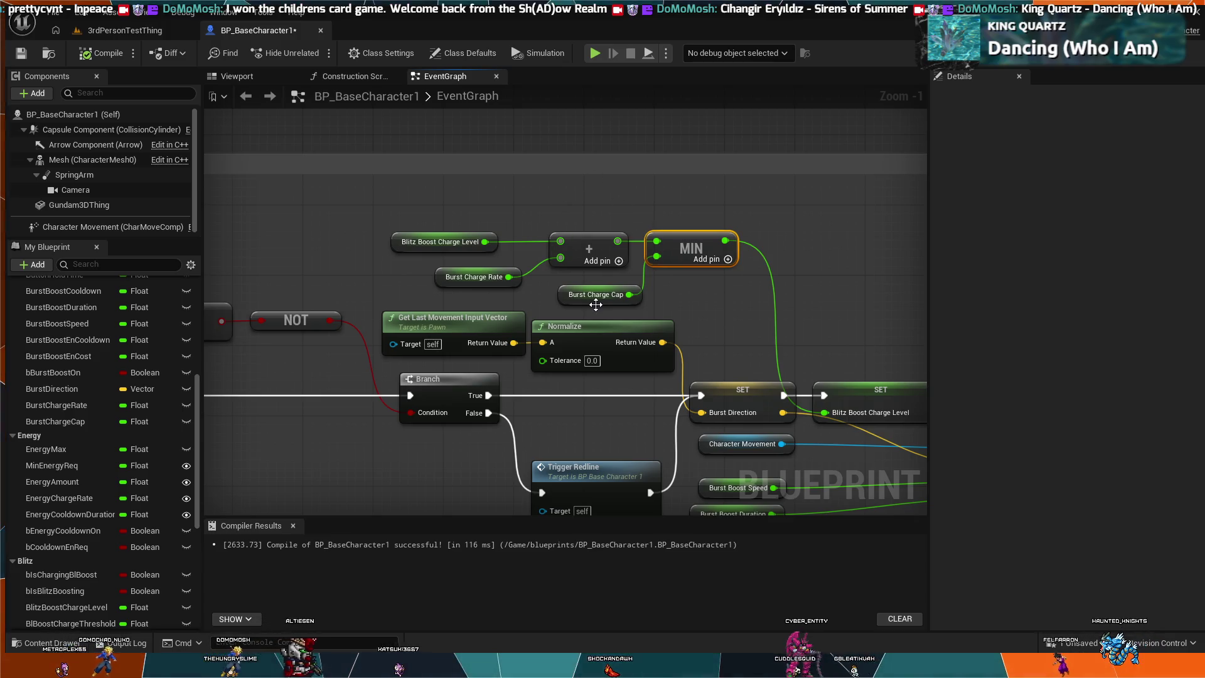
{"action": "mouse_move", "coordinate": [667, 193]}
{"action": "left_mouse_down"}
{"action": "mouse_move", "coordinate": [674, 153]}
{"action": "mouse_move", "coordinate": [699, 154]}
{"action": "mouse_move", "coordinate": [697, 193]}
{"action": "mouse_move", "coordinate": [744, 215]}
{"action": "left_mouse_up"}
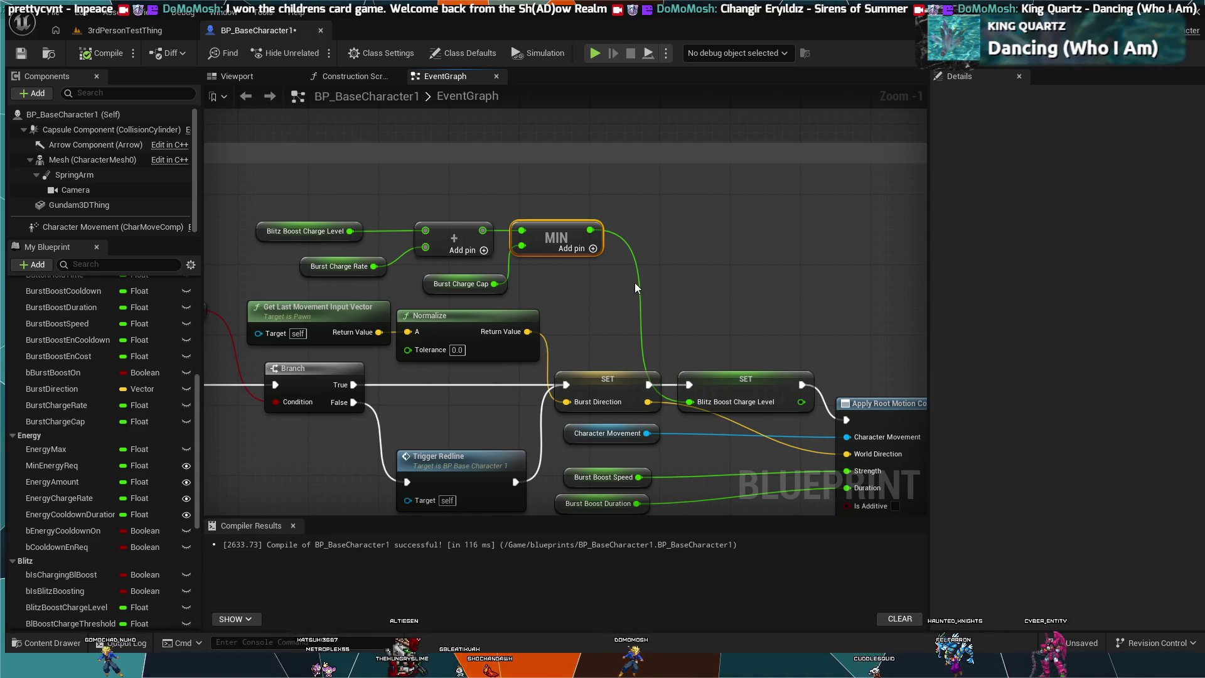
{"action": "left_click", "coordinate": [634, 262]}
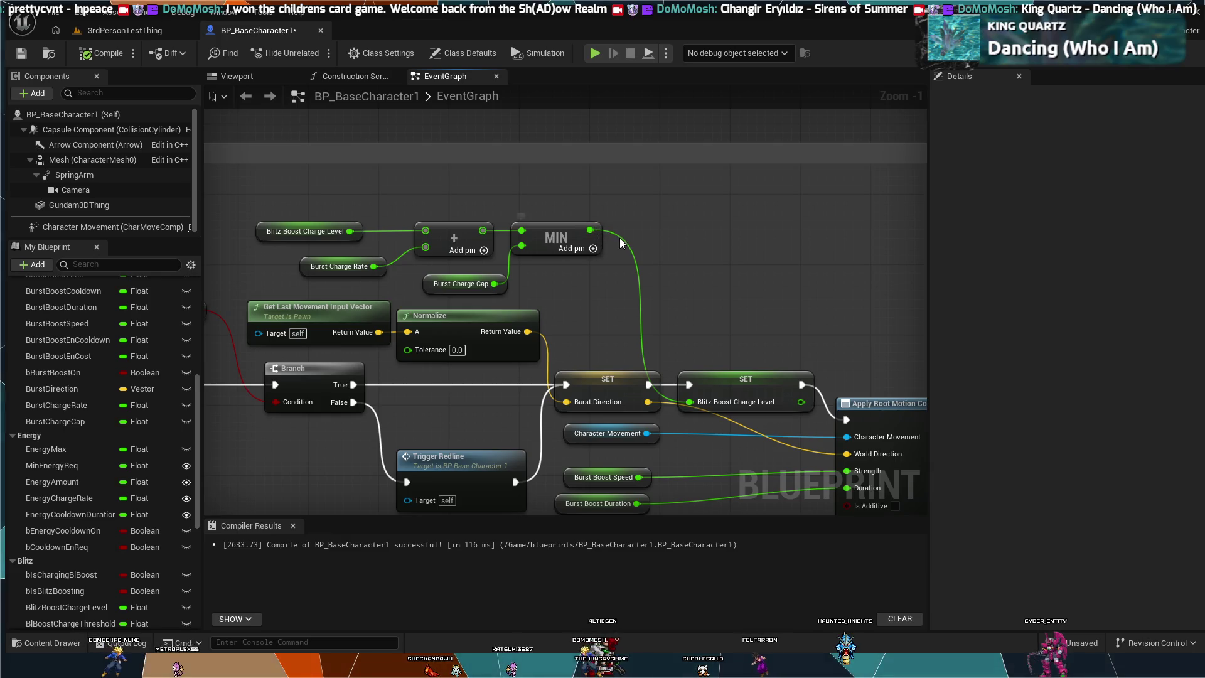
Pull an execution wire from the Burst Direction SET node into empty space
{"action": "left_click_drag", "start_coordinate": [590, 229], "coordinate": [653, 228]}
{"action": "left_click_drag", "start_coordinate": [609, 328], "coordinate": [624, 292]}
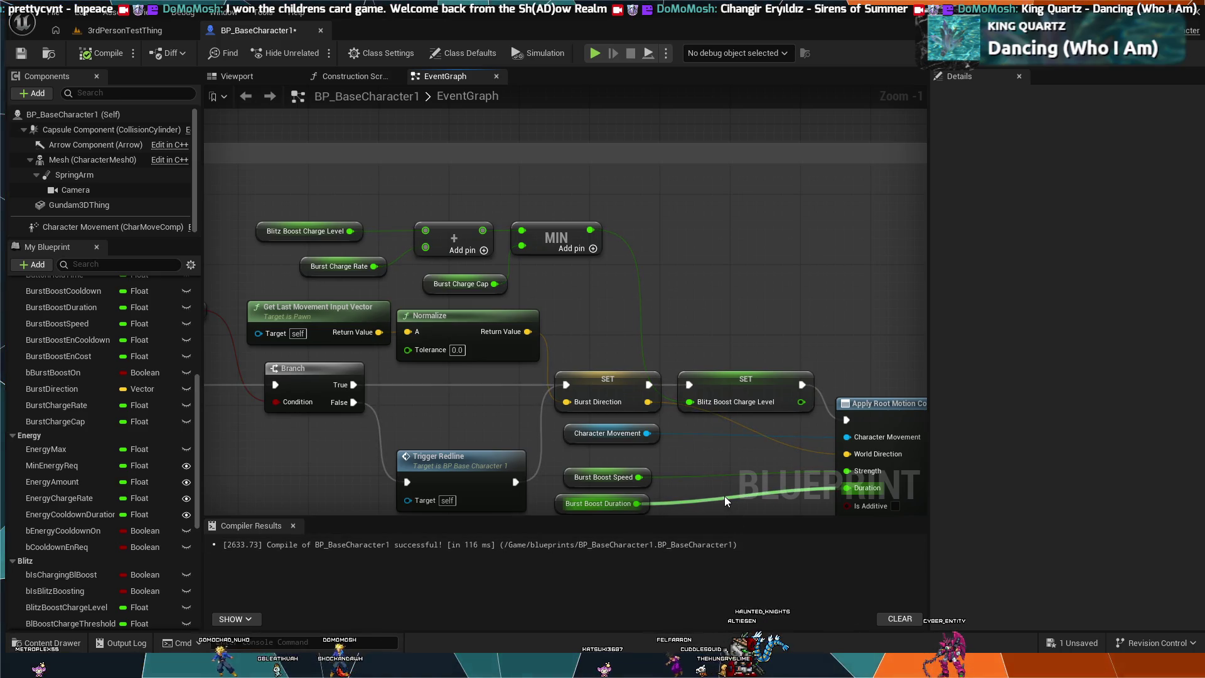
{"action": "mouse_move", "coordinate": [648, 384]}
{"action": "left_mouse_down"}
{"action": "mouse_move", "coordinate": [678, 384]}
{"action": "mouse_move", "coordinate": [659, 363]}
{"action": "mouse_move", "coordinate": [676, 283]}
{"action": "left_mouse_up"}
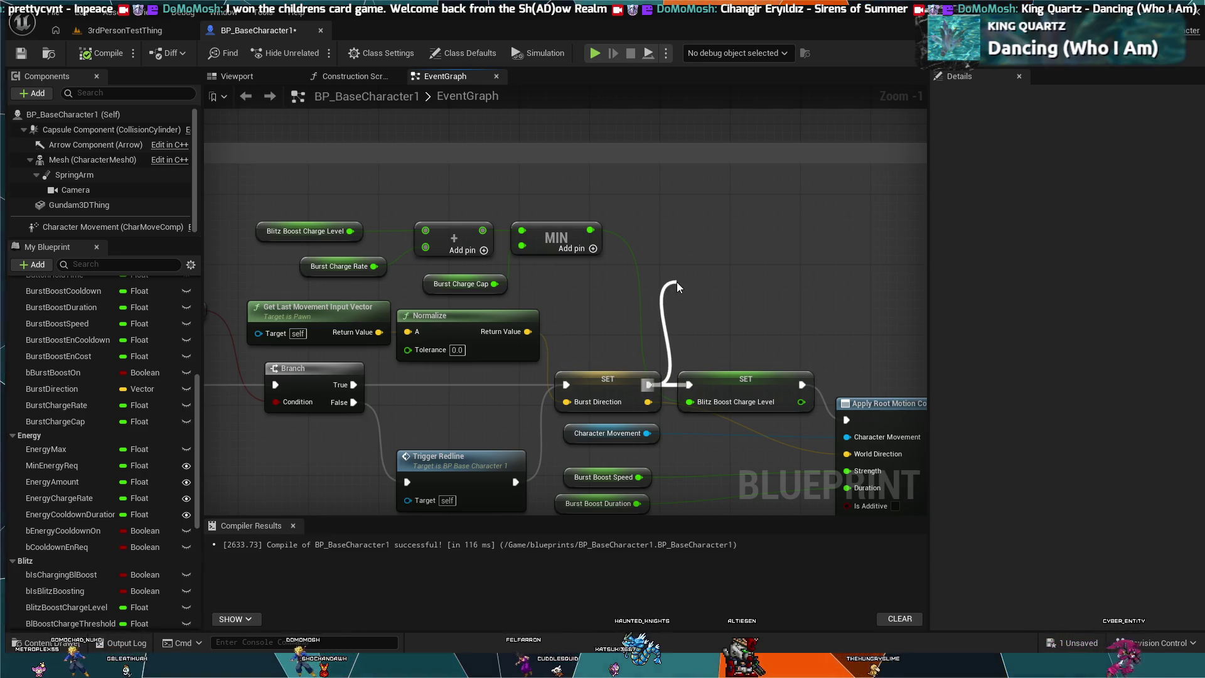
{"action": "left_click_drag", "start_coordinate": [676, 281], "coordinate": [676, 281]}
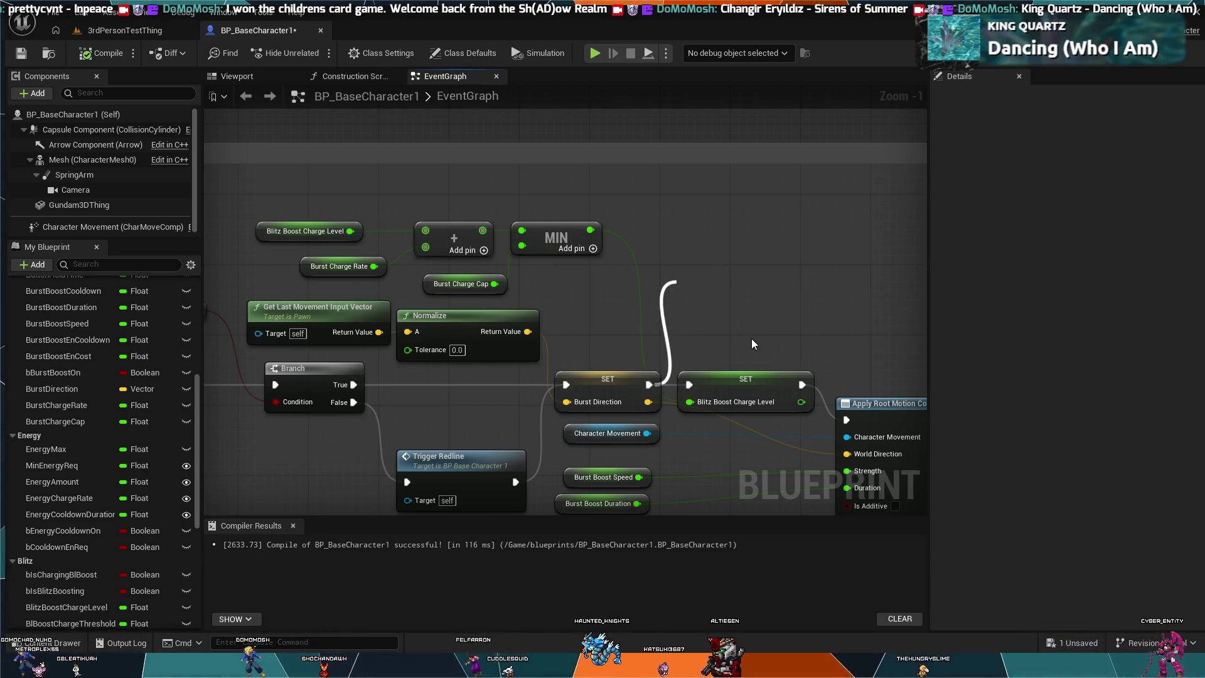
Insert a Branch node after the Burst Direction SET, ahead of the Blitz Boost Charge Level SET
{"action": "left_click", "coordinate": [752, 339]}
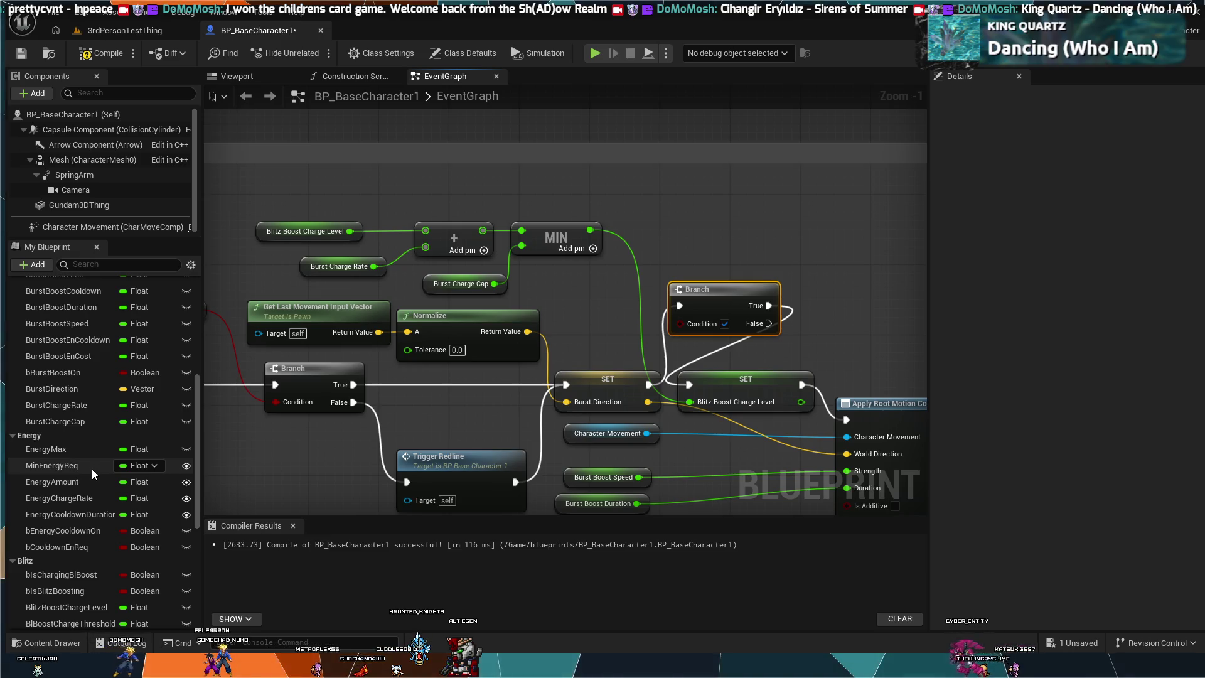
{"action": "scroll", "coordinate": [81, 398], "scroll_direction": "down", "scroll_amount": 3}
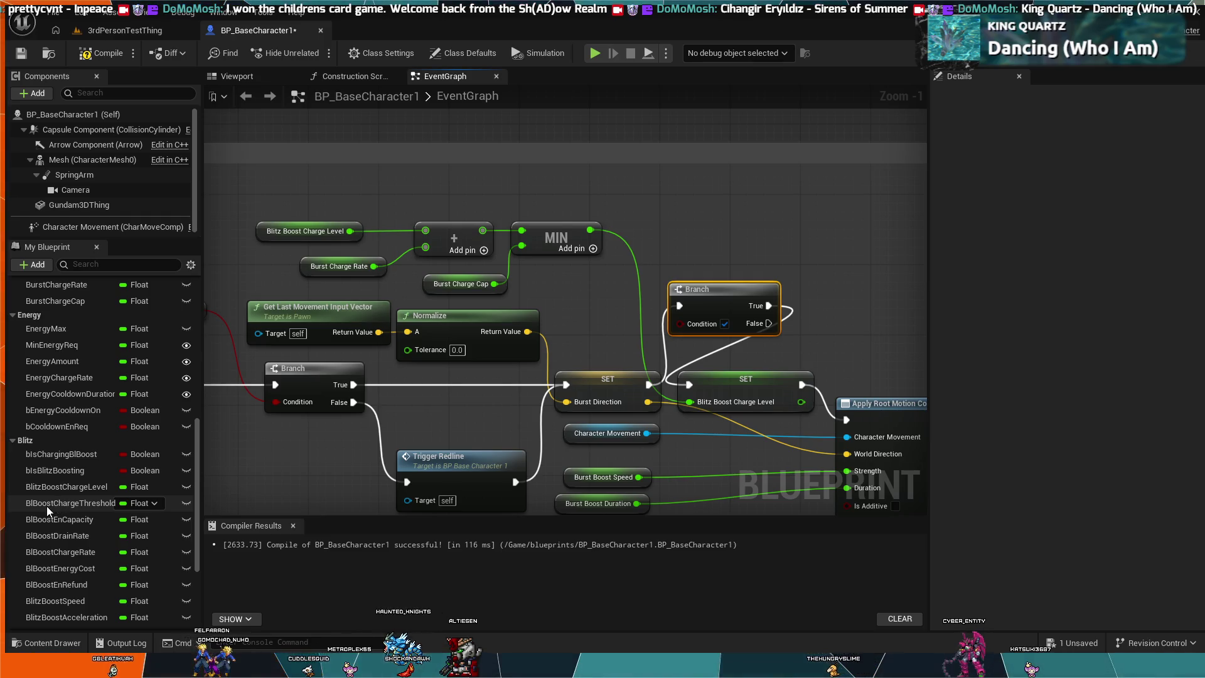
Place a Blitz Boost Charge Level getter feeding a Less (<) node that compares against 0.0
{"action": "left_click", "coordinate": [54, 489]}
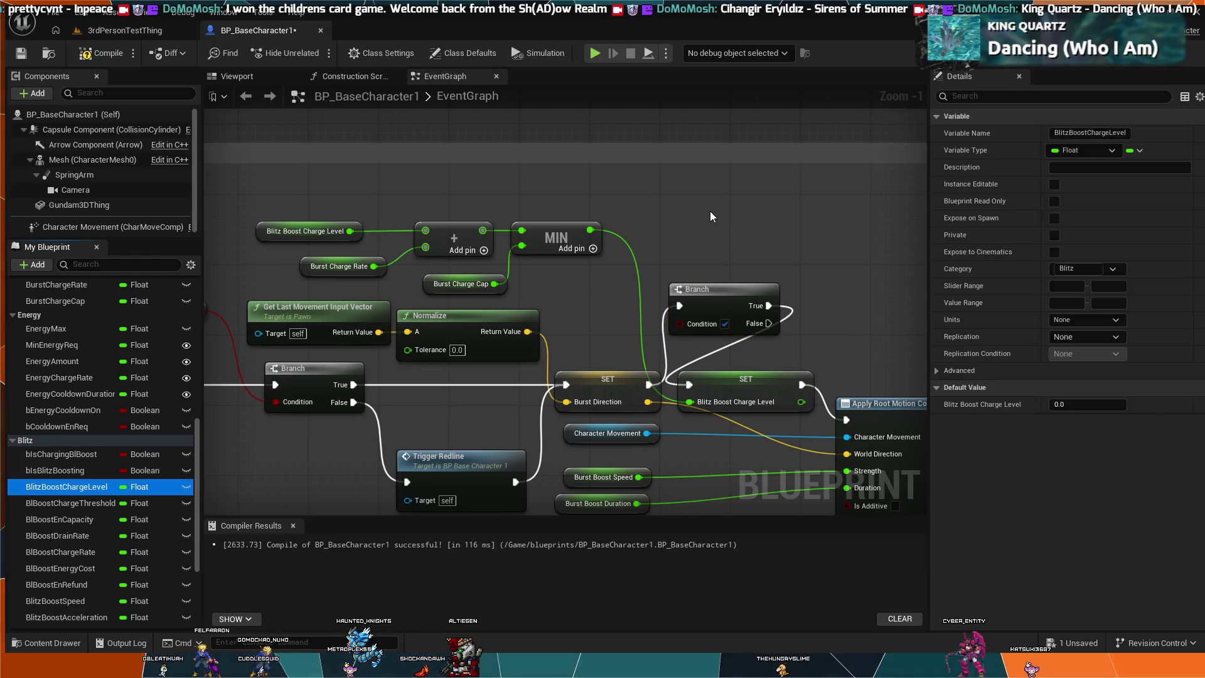
{"action": "key", "text": "ctrl+v"}
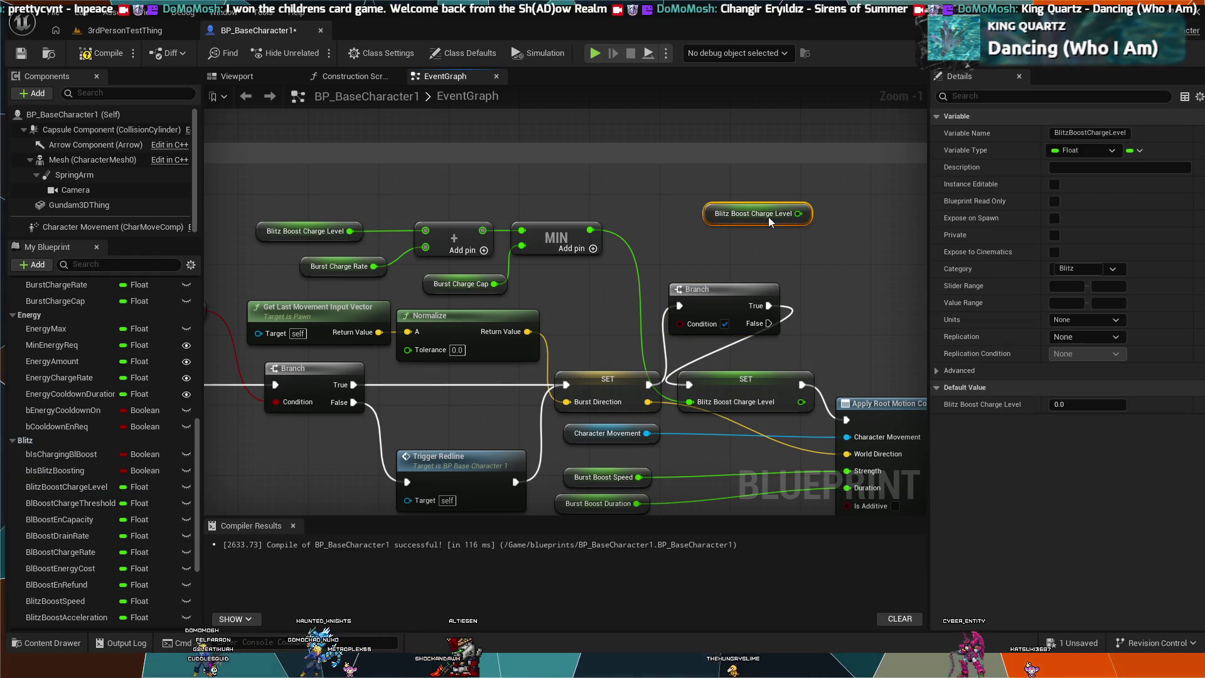
{"action": "left_click_drag", "start_coordinate": [797, 214], "coordinate": [820, 213]}
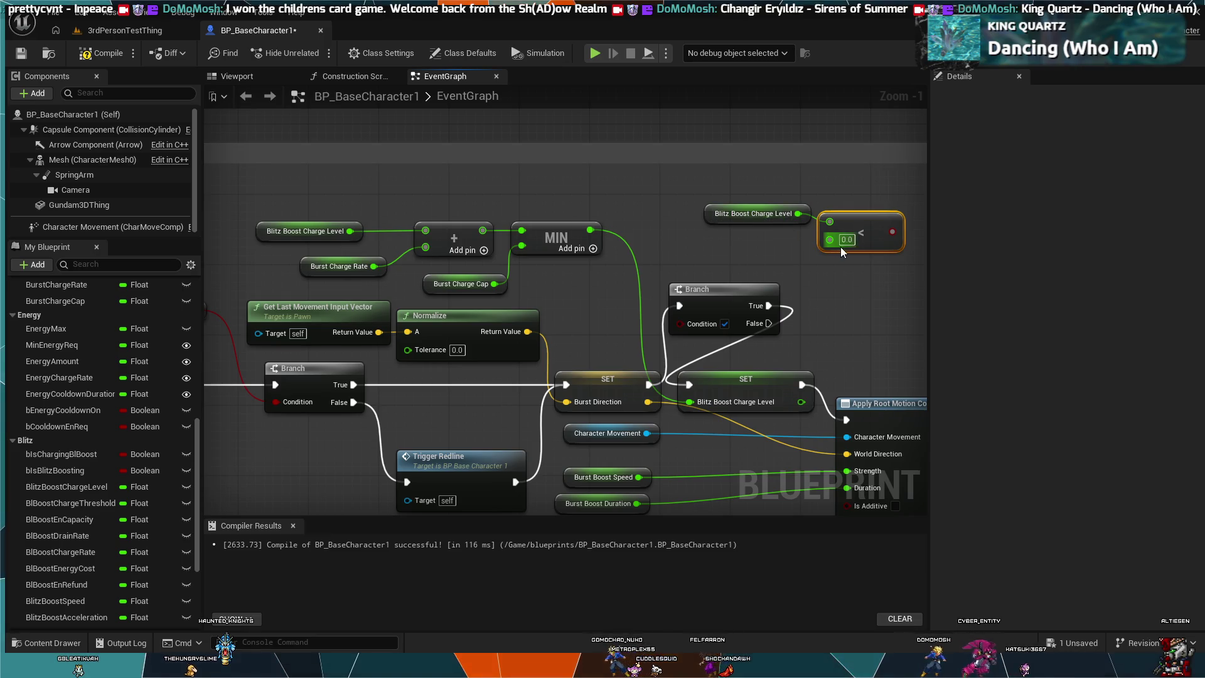
{"action": "left_click", "coordinate": [779, 251]}
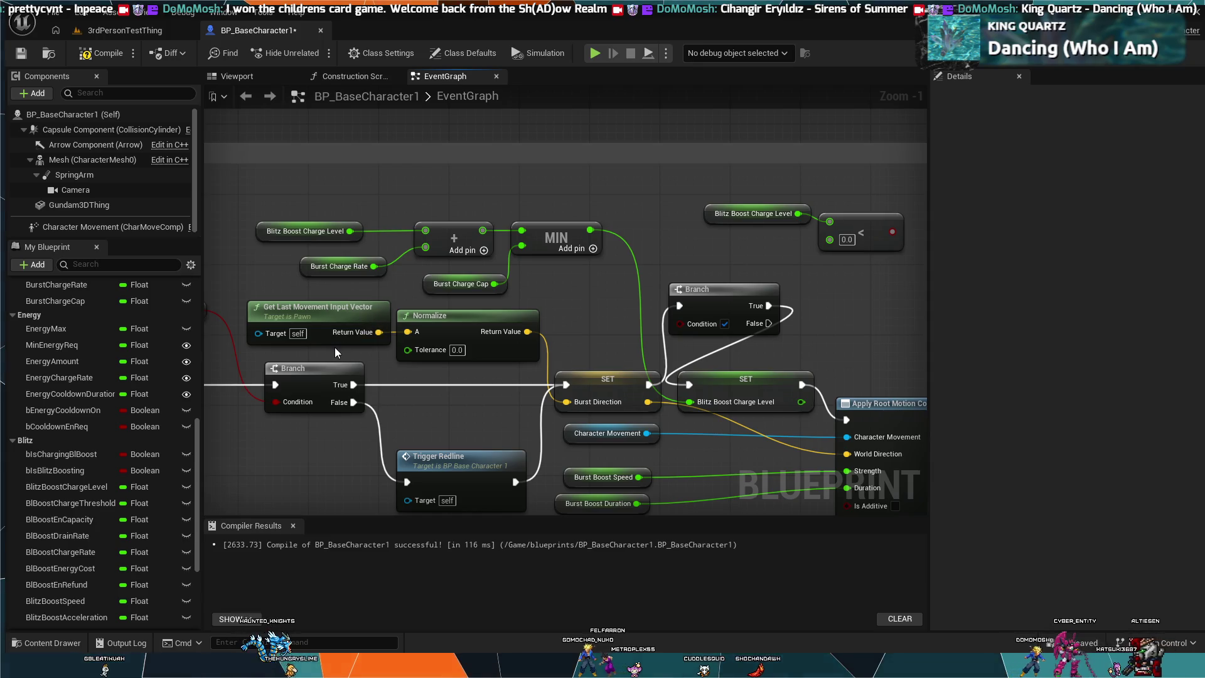
{"action": "left_click", "coordinate": [847, 239]}
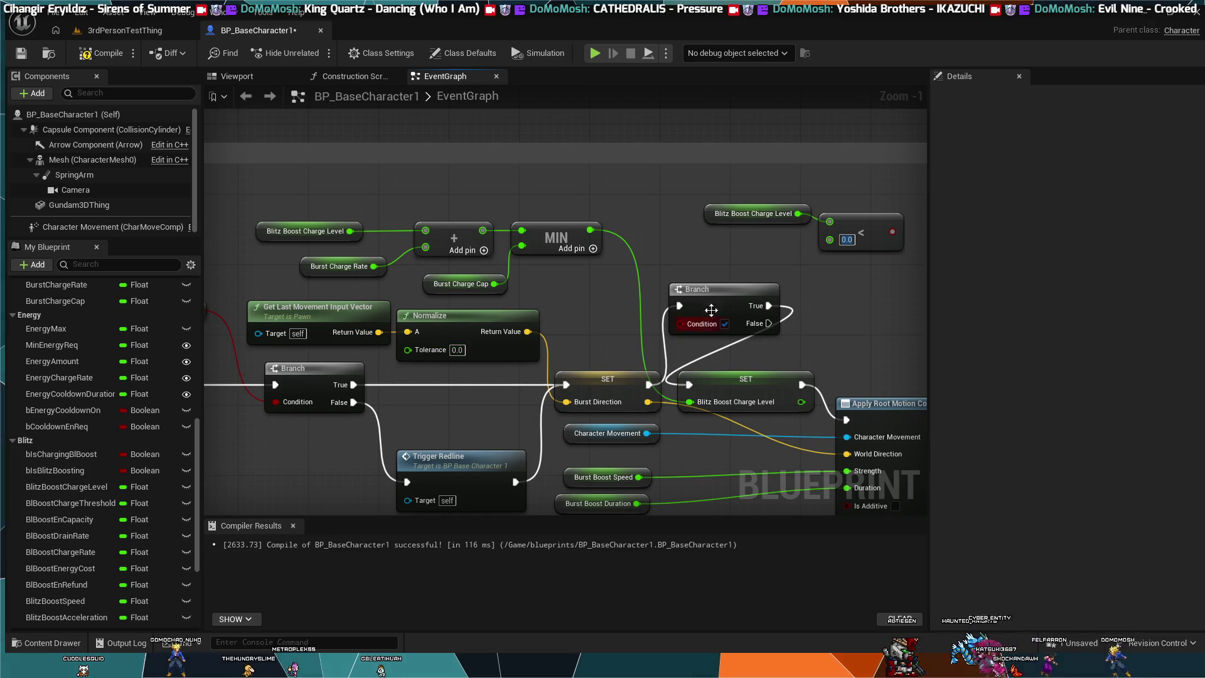
Change the less-than node's second input from 0 to 50
{"action": "mouse_move", "coordinate": [858, 314]}
{"action": "left_mouse_down"}
{"action": "mouse_move", "coordinate": [721, 317]}
{"action": "mouse_move", "coordinate": [879, 355]}
{"action": "left_mouse_up"}
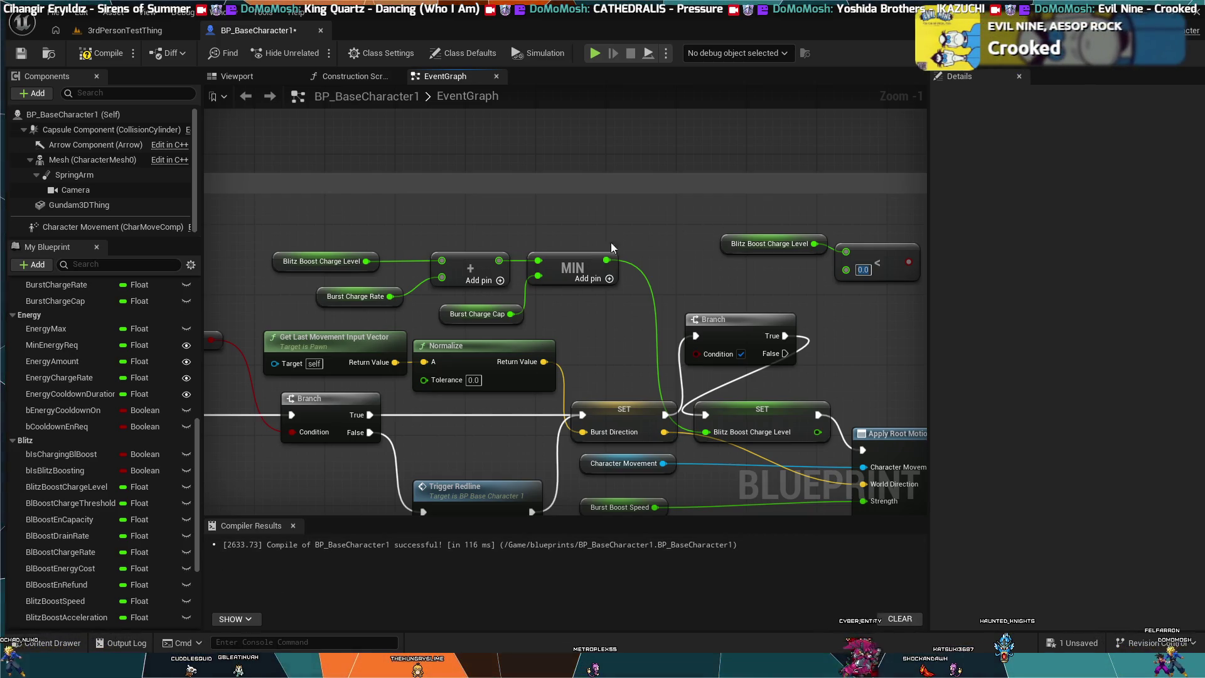
{"action": "mouse_move", "coordinate": [676, 215]}
{"action": "left_mouse_down"}
{"action": "mouse_move", "coordinate": [628, 207]}
{"action": "mouse_move", "coordinate": [674, 208]}
{"action": "left_mouse_up"}
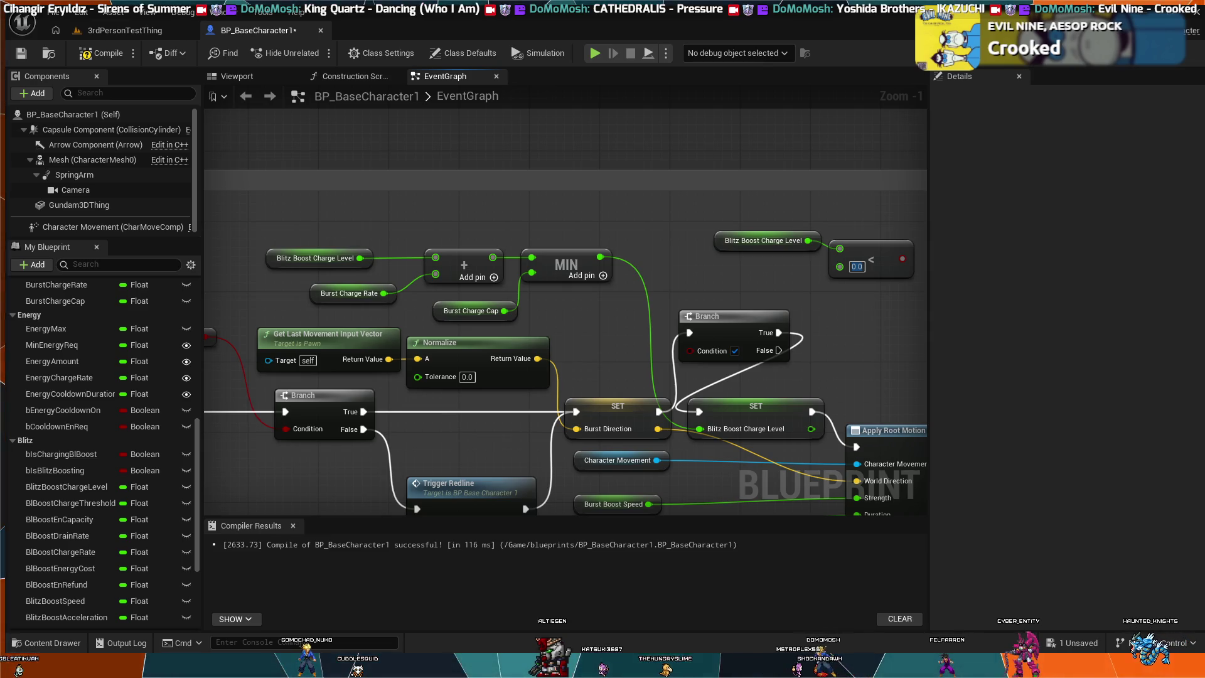
{"action": "left_click_drag", "start_coordinate": [643, 292], "coordinate": [556, 246]}
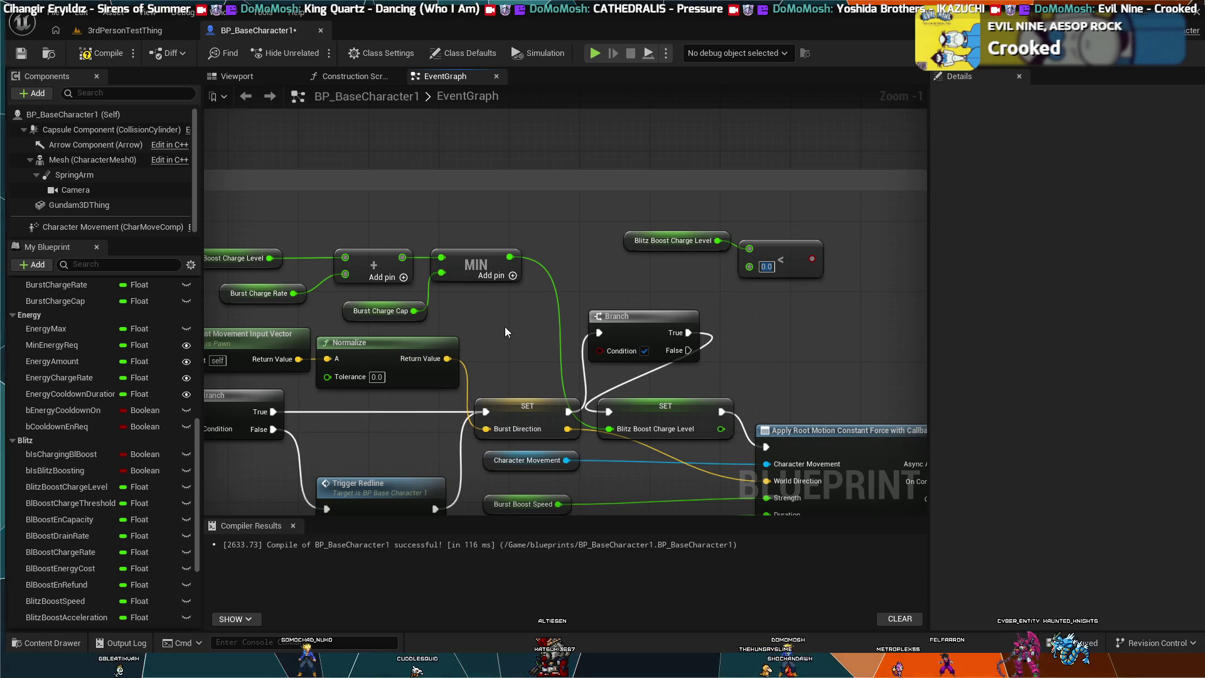
{"action": "left_click_drag", "start_coordinate": [505, 333], "coordinate": [543, 318]}
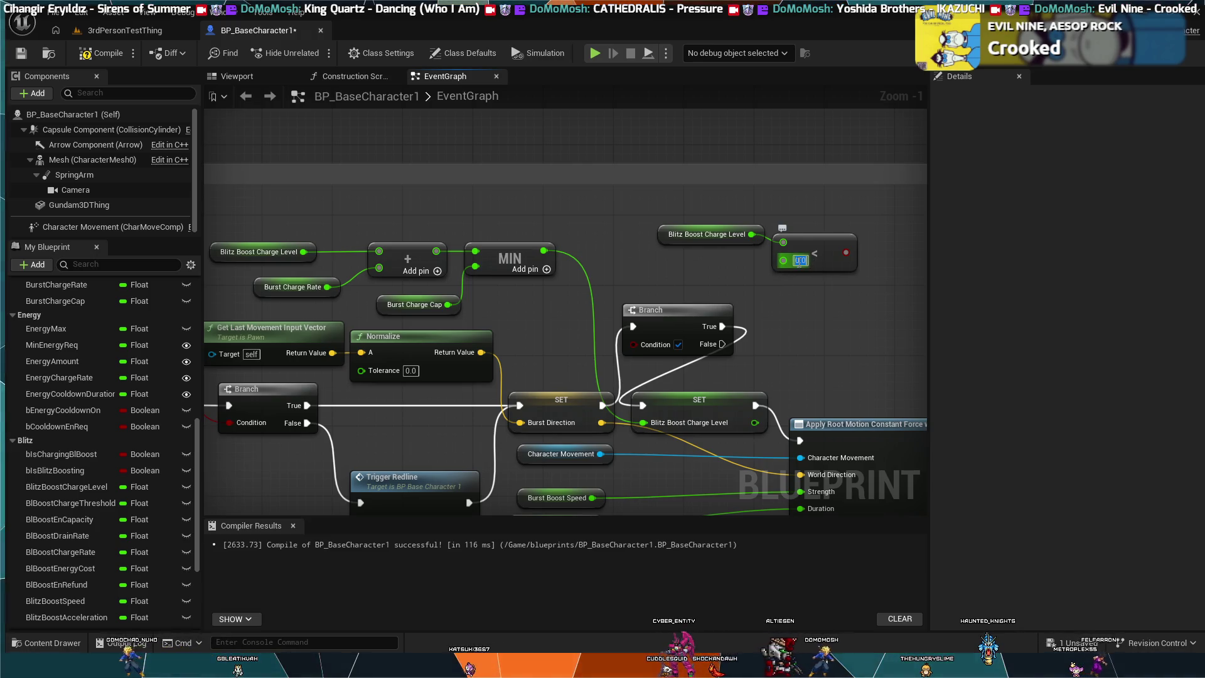
{"action": "type", "text": "50"}
{"action": "key", "text": "Return"}
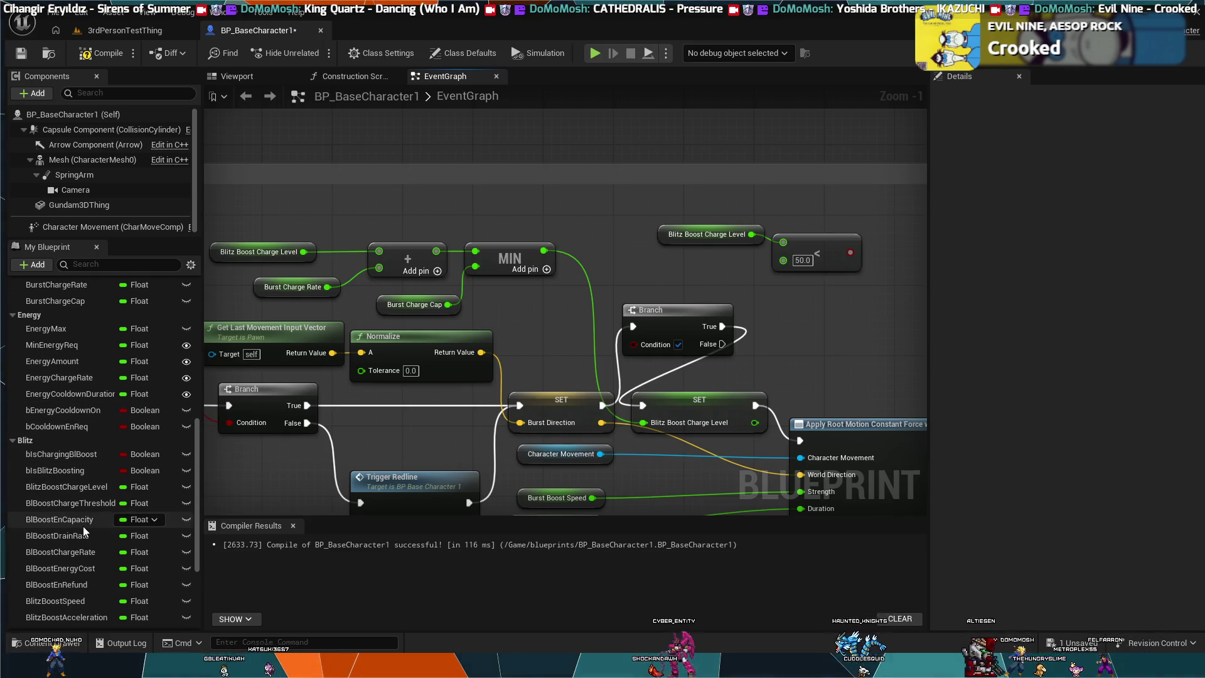
Plug a Burst Charge Cap getter into the less-than node's lower pin, then move both nodes up-left
{"action": "scroll", "coordinate": [82, 526], "scroll_direction": "up", "scroll_amount": 5}
{"action": "scroll", "coordinate": [83, 526], "scroll_direction": "up", "scroll_amount": 2}
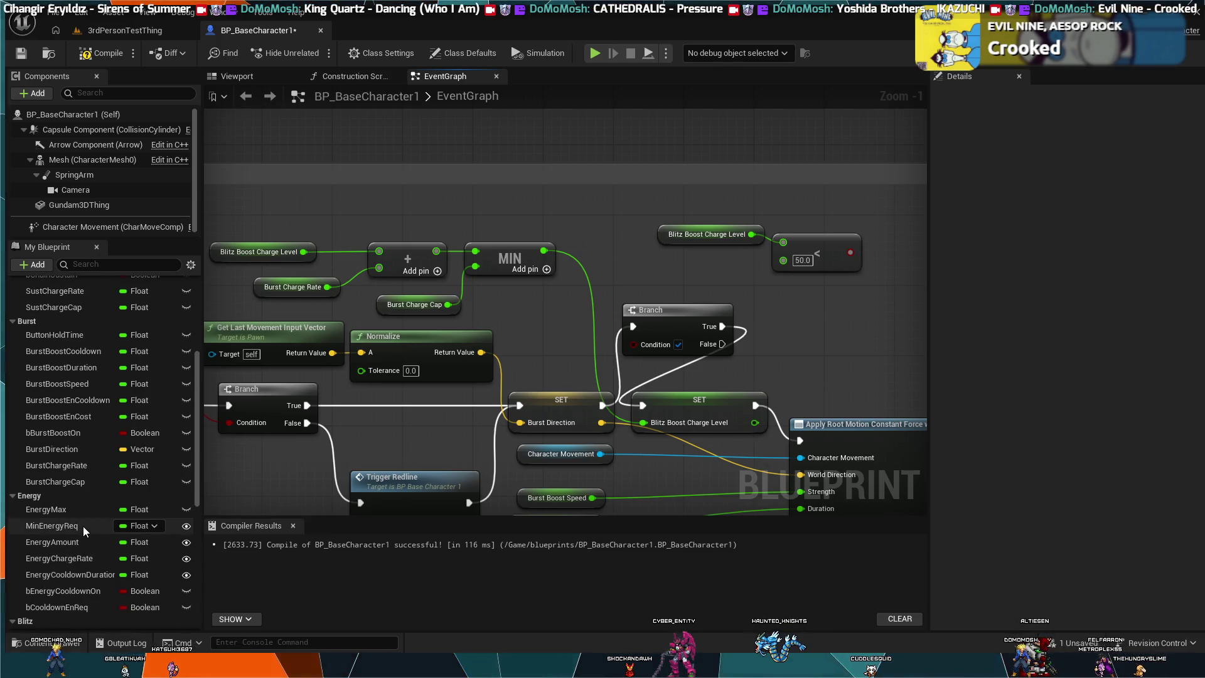
{"action": "left_click", "coordinate": [88, 489]}
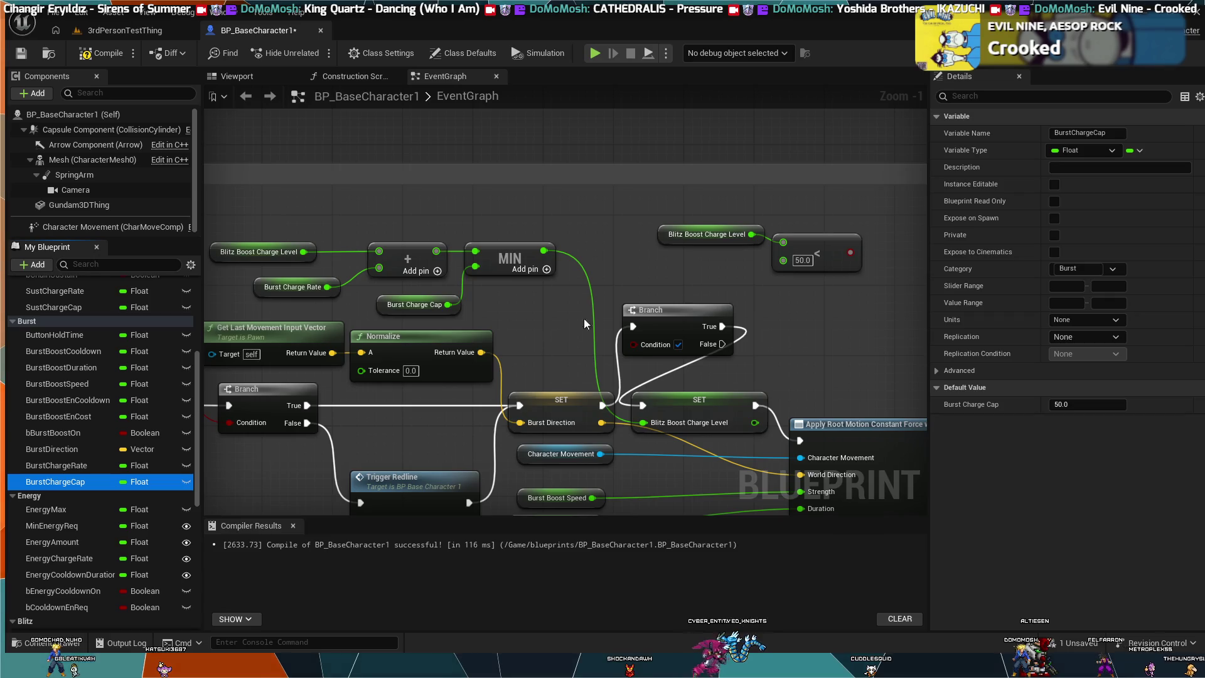
{"action": "mouse_move", "coordinate": [55, 481]}
{"action": "left_mouse_down"}
{"action": "mouse_move", "coordinate": [783, 259]}
{"action": "mouse_move", "coordinate": [723, 268]}
{"action": "left_mouse_up"}
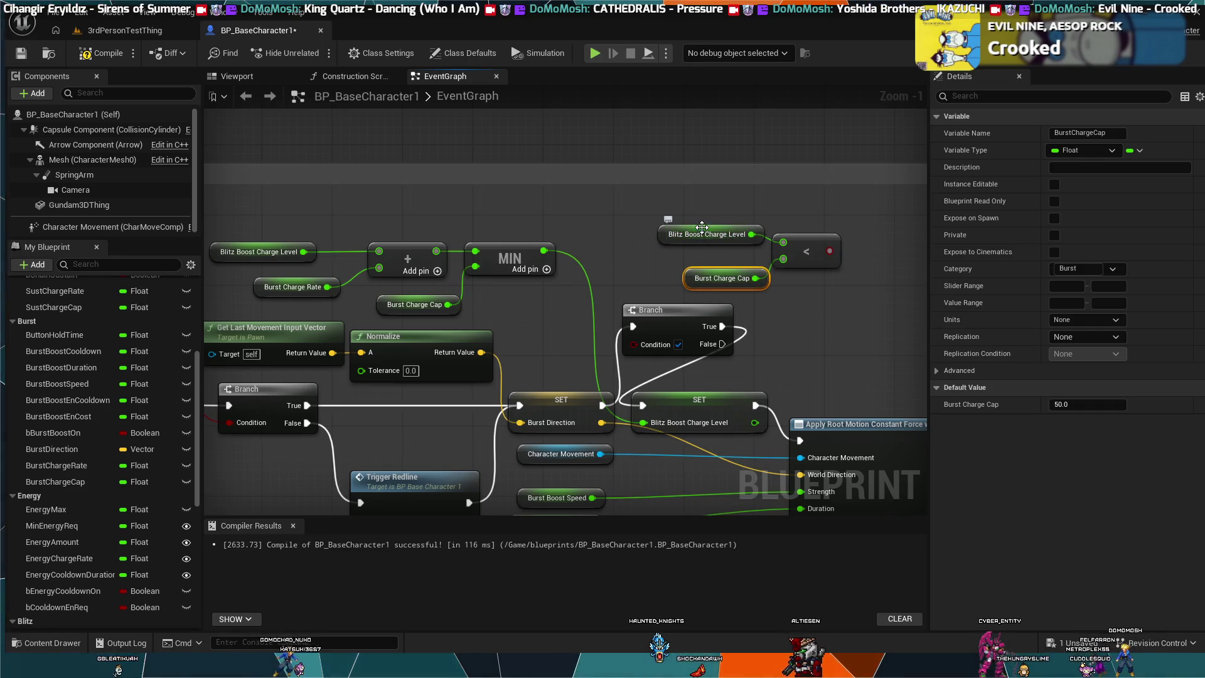
{"action": "mouse_move", "coordinate": [809, 249]}
{"action": "left_mouse_down"}
{"action": "mouse_move", "coordinate": [743, 211]}
{"action": "mouse_move", "coordinate": [730, 223]}
{"action": "left_mouse_up"}
{"action": "left_click_drag", "start_coordinate": [740, 279], "coordinate": [653, 260]}
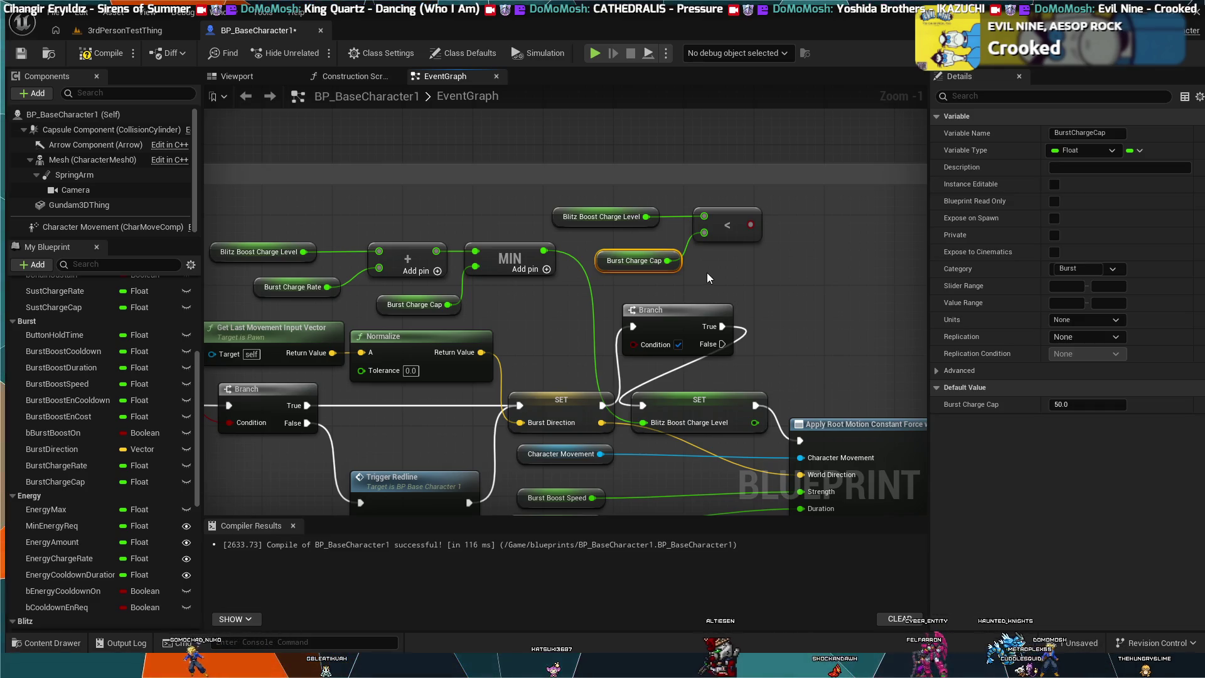
{"action": "left_click", "coordinate": [675, 350]}
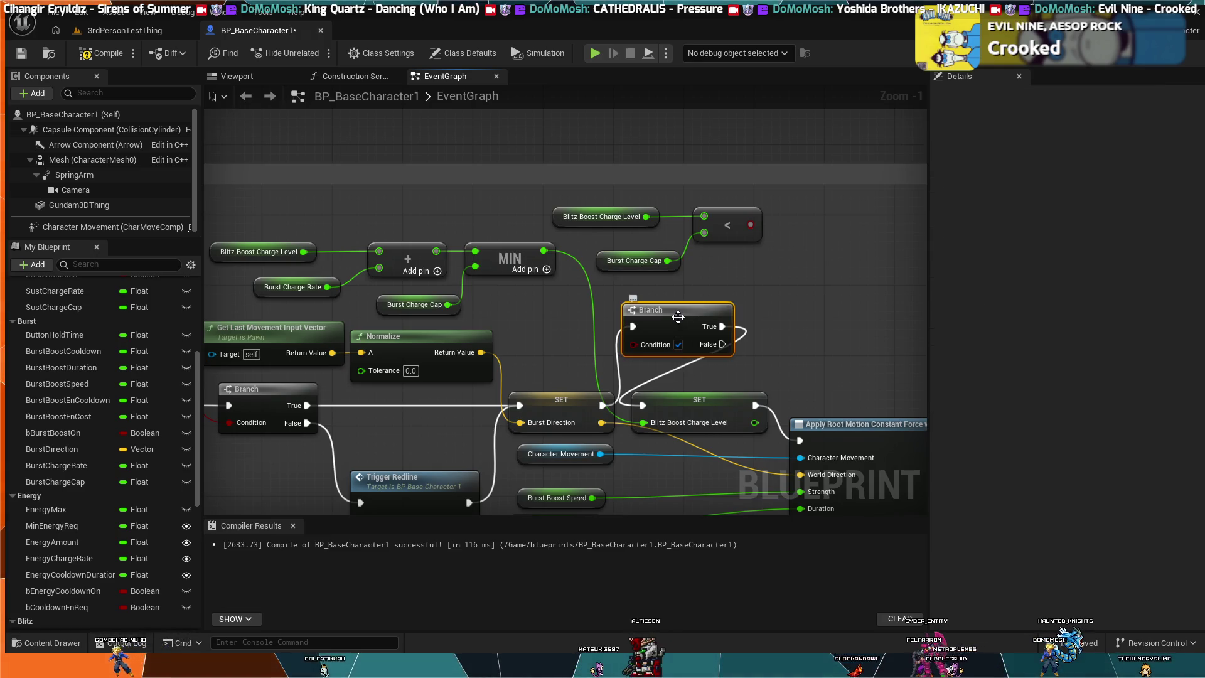
{"action": "left_click", "coordinate": [843, 301]}
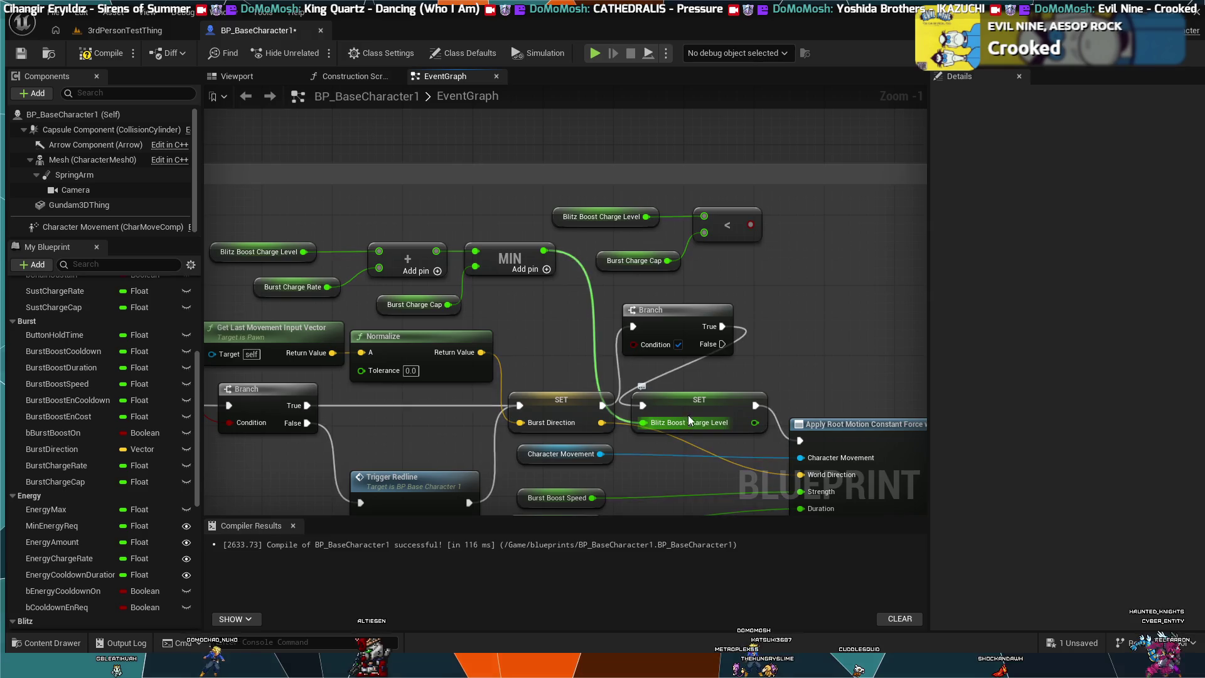
Wire the less-than result to Branch Condition, compile, and route Branch False to Apply Root Motion Constant Force
{"action": "mouse_move", "coordinate": [748, 228]}
{"action": "left_mouse_down"}
{"action": "mouse_move", "coordinate": [699, 319]}
{"action": "mouse_move", "coordinate": [634, 344]}
{"action": "left_mouse_up"}
{"action": "left_click", "coordinate": [108, 56]}
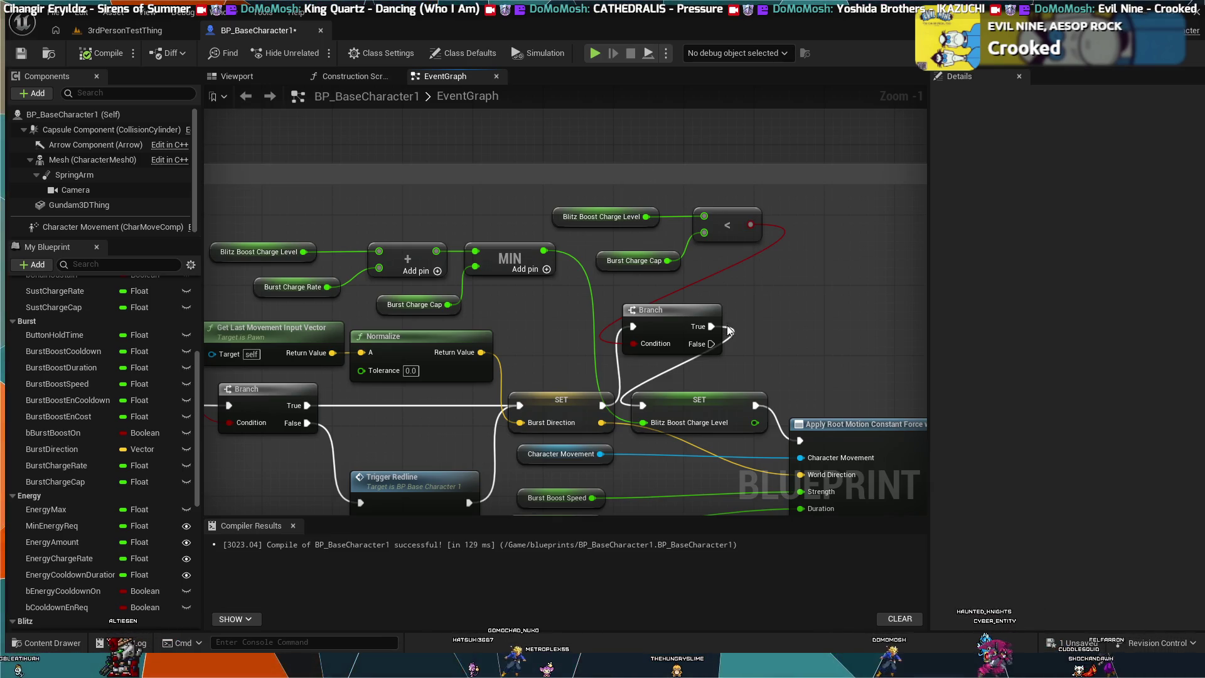
{"action": "left_click_drag", "start_coordinate": [728, 354], "coordinate": [789, 428]}
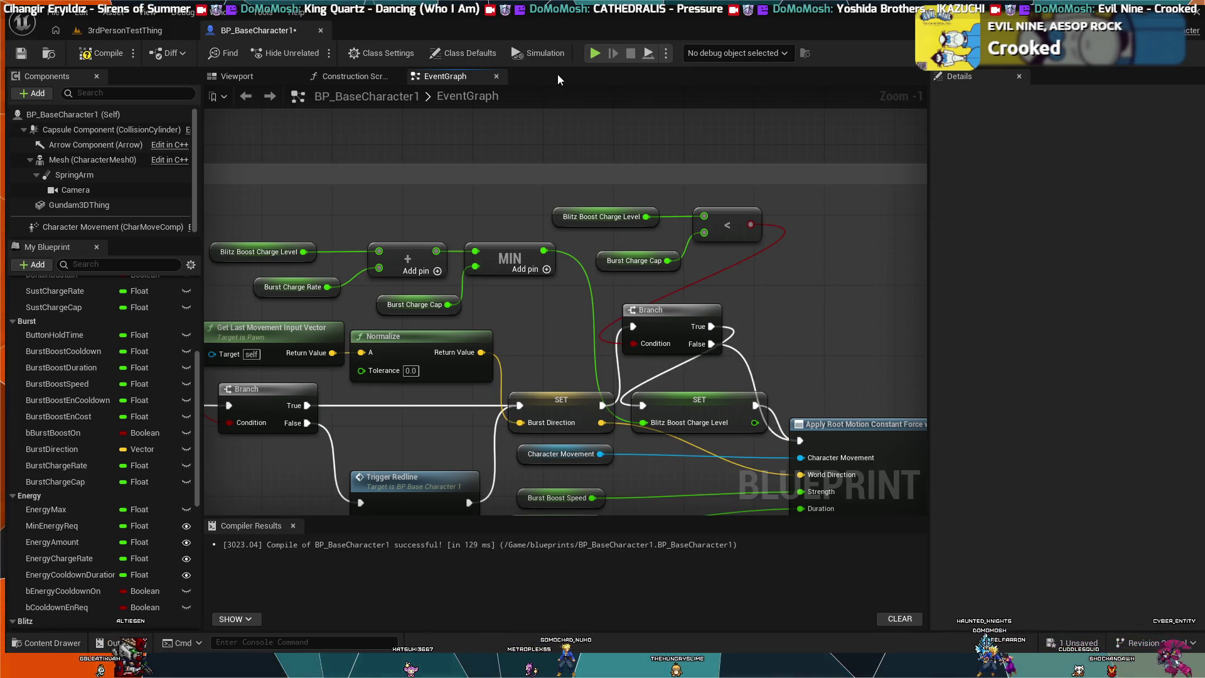
Play-test the 3rdPersonTestThing level with the mech, then return to BP_BaseCharacter1
{"action": "left_click", "coordinate": [593, 54]}
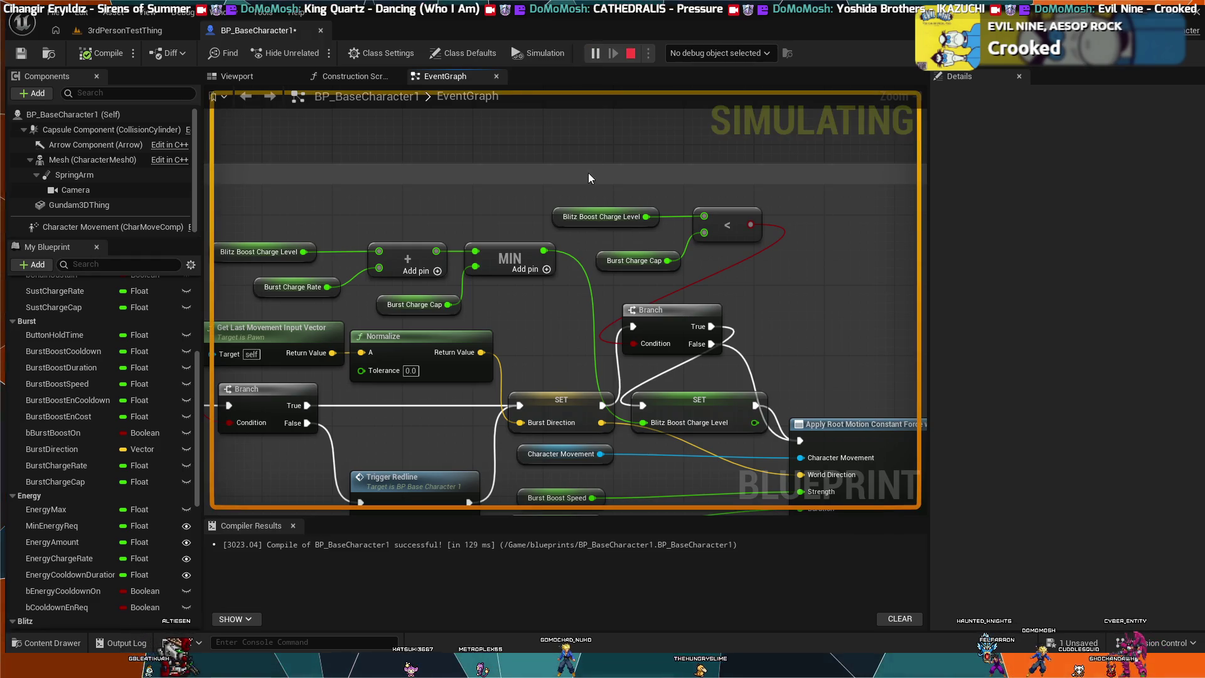
{"action": "left_click", "coordinate": [631, 53]}
{"action": "left_click", "coordinate": [128, 32]}
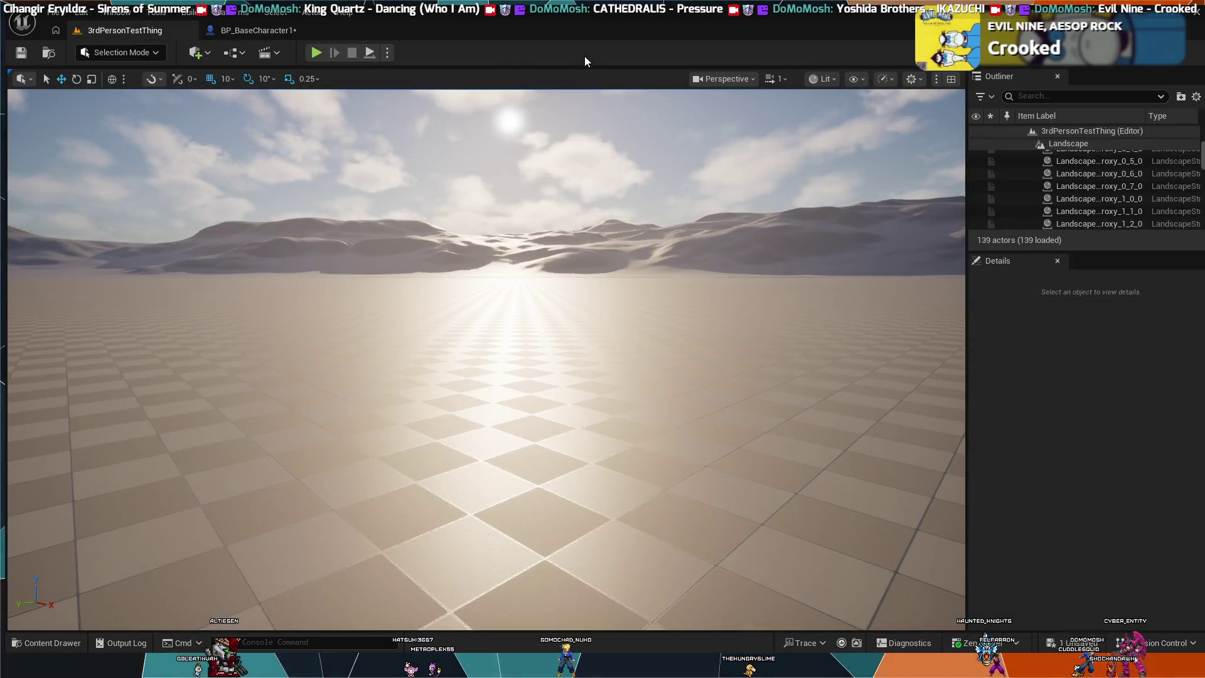
{"action": "left_click", "coordinate": [315, 54]}
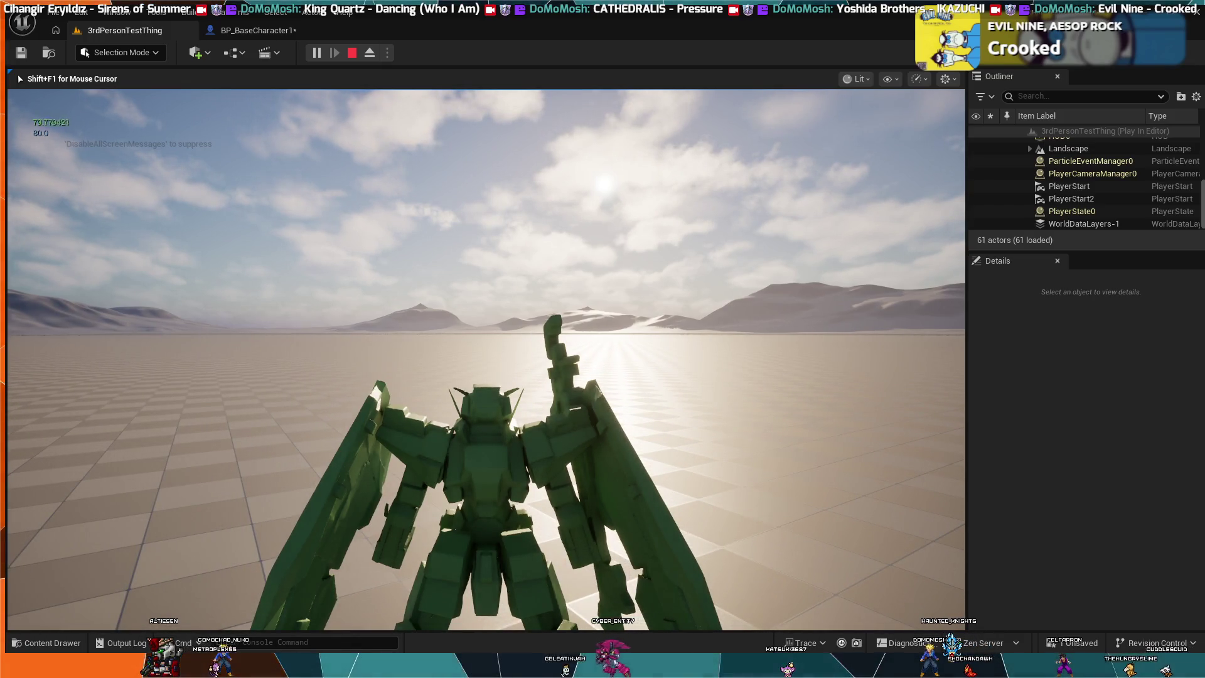
{"action": "key", "text": "Escape"}
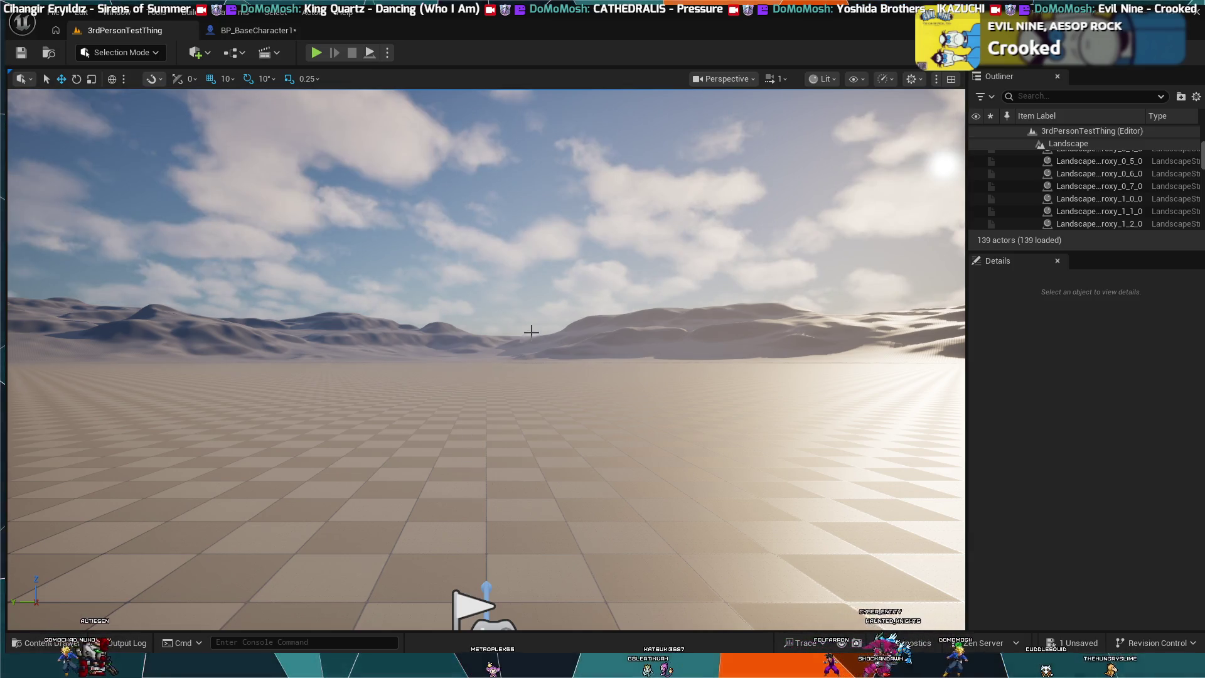
{"action": "left_click", "coordinate": [260, 32]}
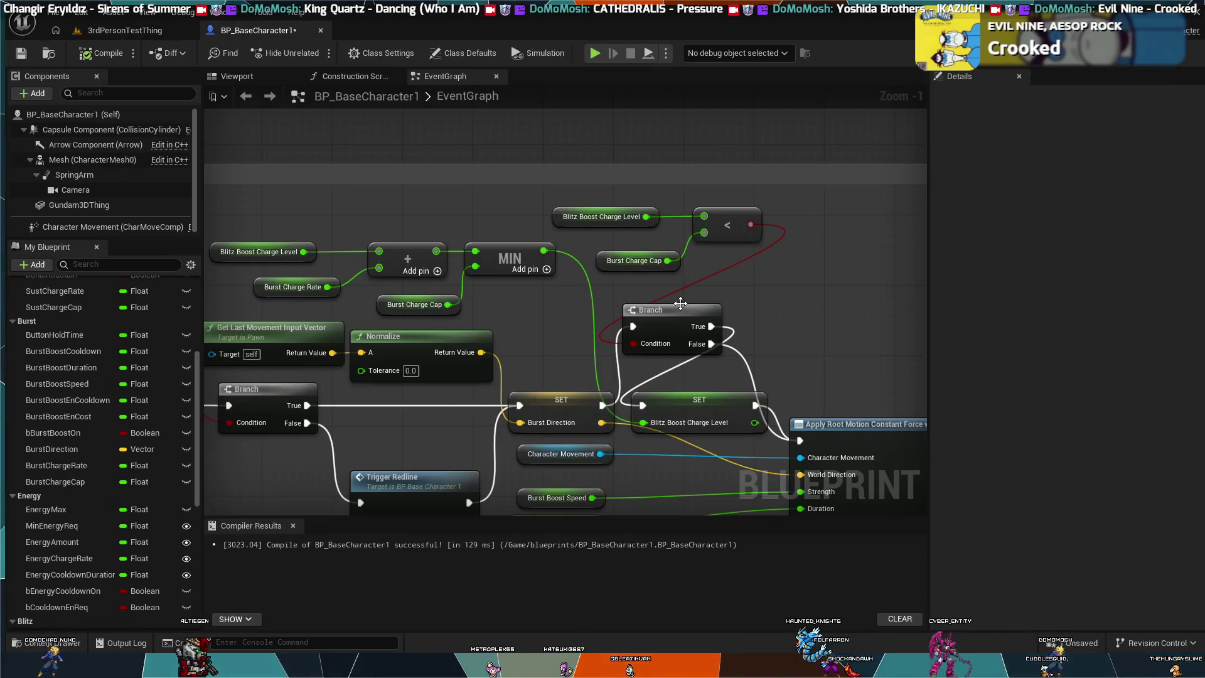
Stretch the comment box's right edge wider around the boost nodes
{"action": "mouse_move", "coordinate": [886, 375]}
{"action": "left_mouse_down"}
{"action": "mouse_move", "coordinate": [604, 165]}
{"action": "mouse_move", "coordinate": [610, 353]}
{"action": "left_mouse_up"}
{"action": "scroll", "coordinate": [604, 165], "scroll_direction": "down", "scroll_amount": 5}
{"action": "left_click_drag", "start_coordinate": [774, 329], "coordinate": [612, 311]}
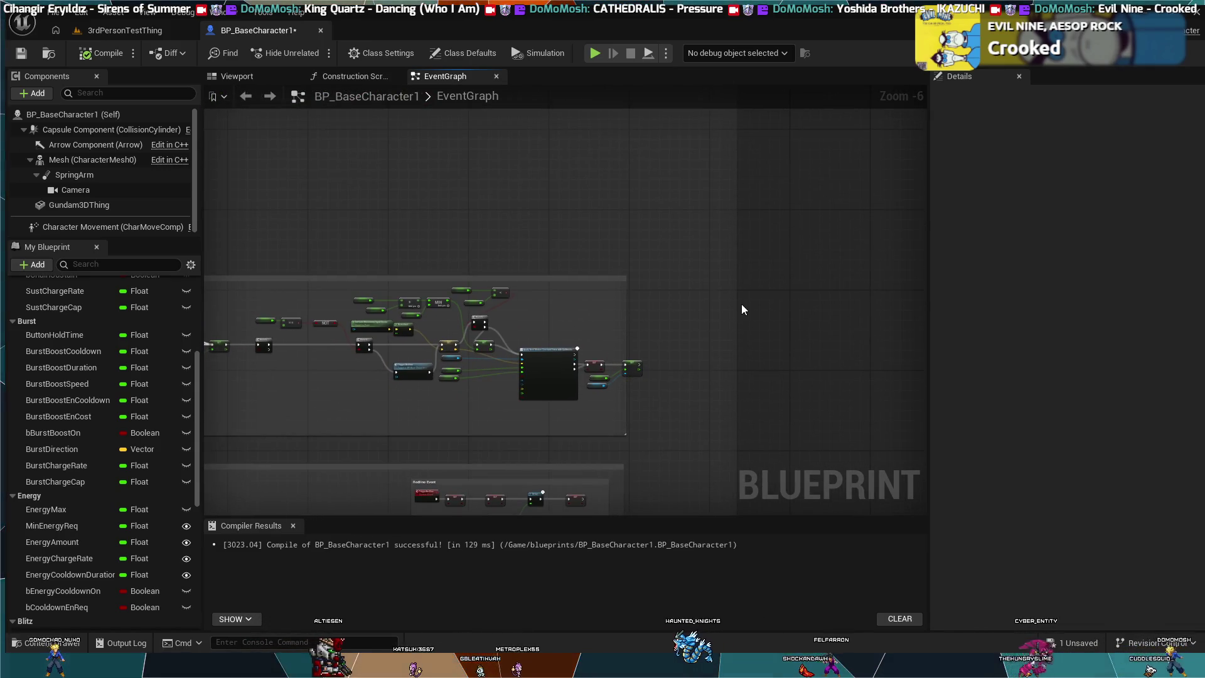
{"action": "scroll", "coordinate": [741, 309], "scroll_direction": "up", "scroll_amount": 3}
{"action": "scroll", "coordinate": [744, 318], "scroll_direction": "down", "scroll_amount": 4}
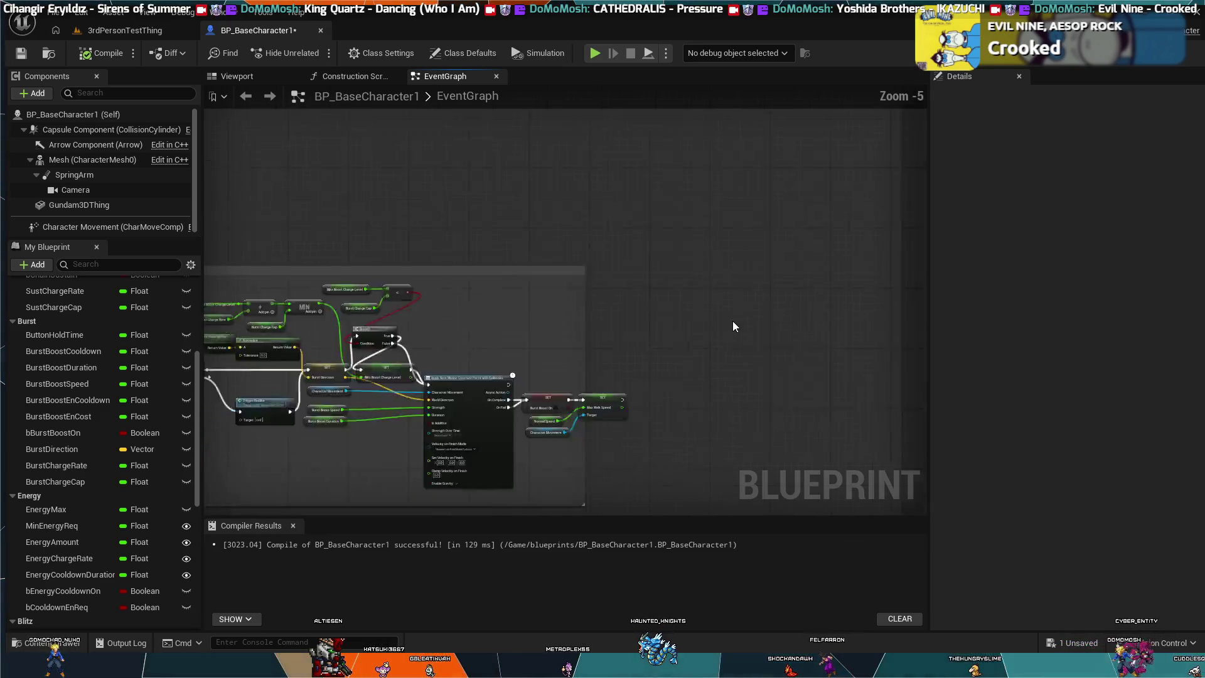
{"action": "left_click_drag", "start_coordinate": [846, 325], "coordinate": [893, 325]}
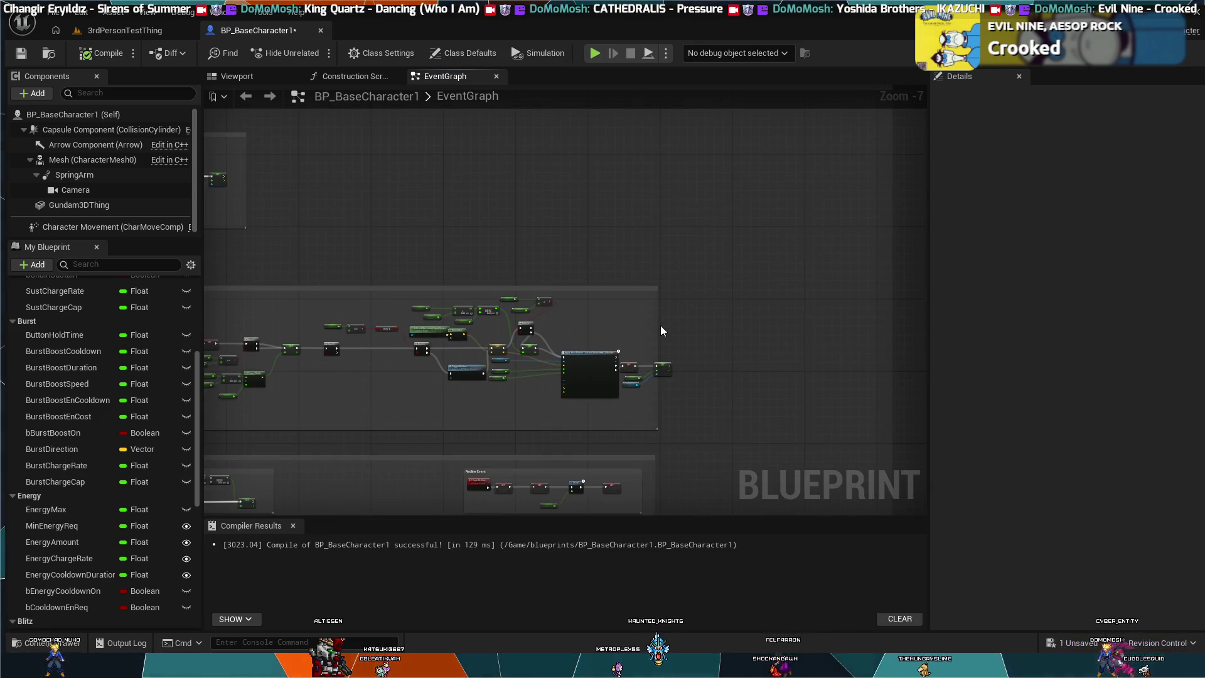
{"action": "left_click_drag", "start_coordinate": [658, 323], "coordinate": [884, 320]}
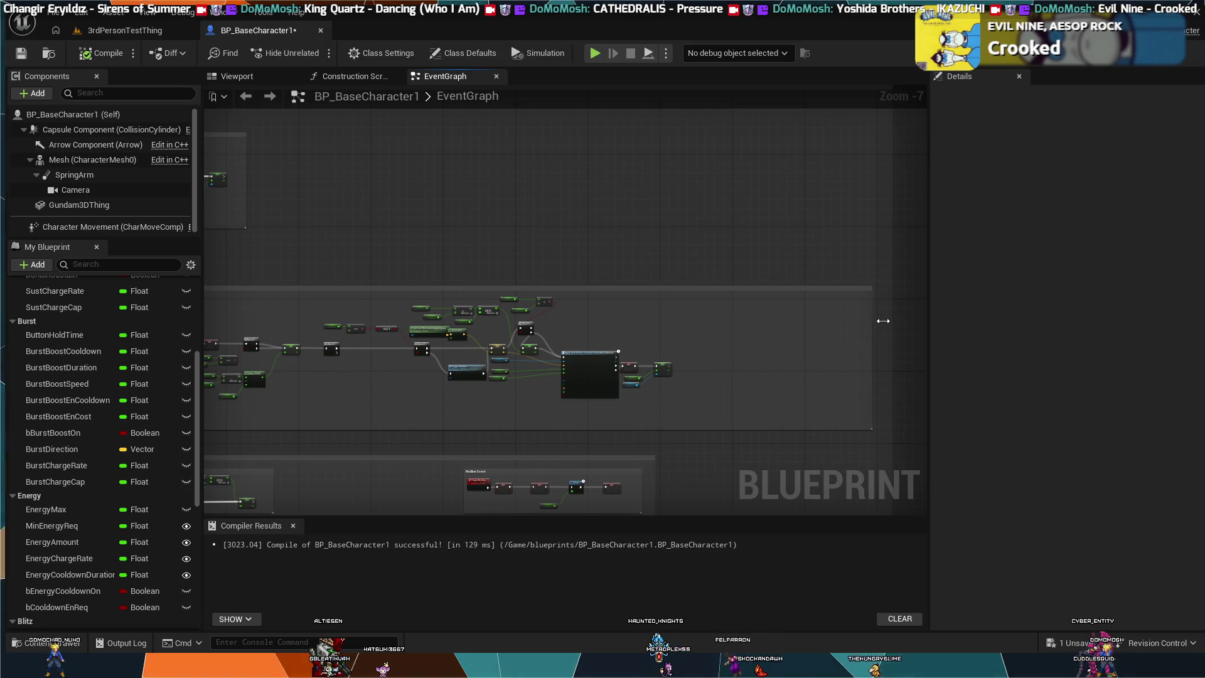
Shift the Apply Root Motion node and its SET nodes further right
{"action": "scroll", "coordinate": [711, 356], "scroll_direction": "up", "scroll_amount": 3}
{"action": "left_click_drag", "start_coordinate": [657, 344], "coordinate": [477, 449]}
{"action": "mouse_move", "coordinate": [473, 355]}
{"action": "left_mouse_down"}
{"action": "mouse_move", "coordinate": [553, 337]}
{"action": "mouse_move", "coordinate": [568, 354]}
{"action": "left_mouse_up"}
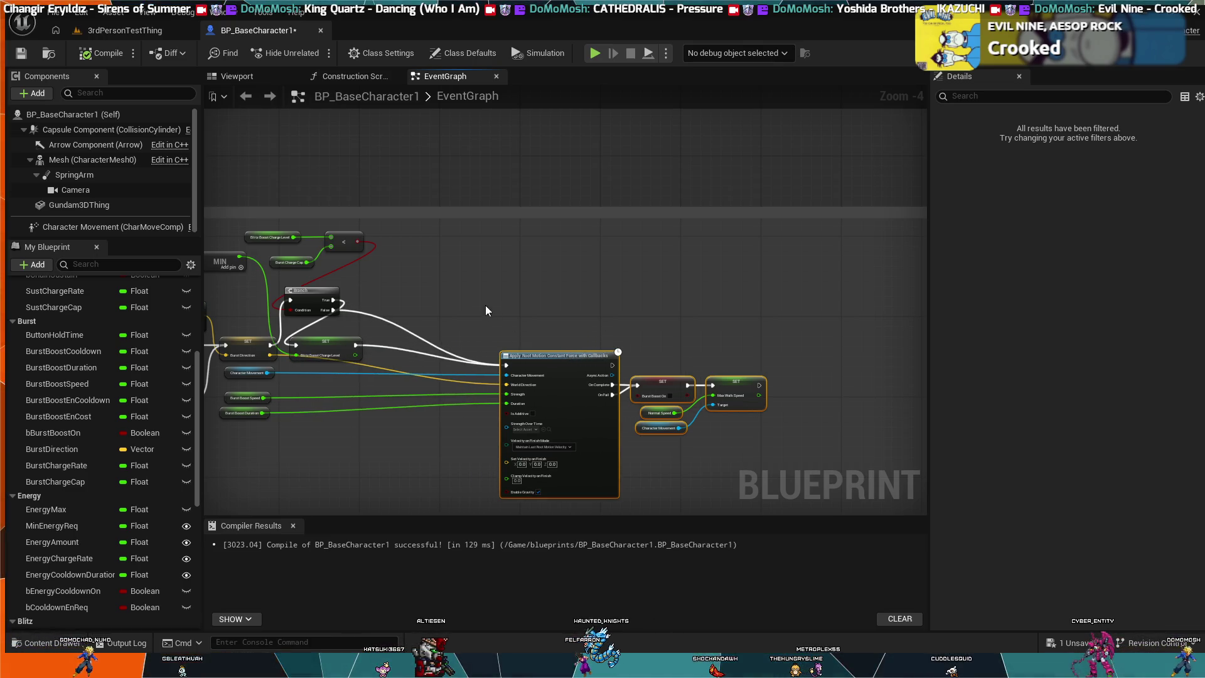
{"action": "scroll", "coordinate": [485, 305], "scroll_direction": "up", "scroll_amount": 5}
Move the Blitz Boost Charge Level SET right and reroute the Branch False wire downward
{"action": "mouse_move", "coordinate": [573, 406]}
{"action": "left_mouse_down"}
{"action": "mouse_move", "coordinate": [763, 408]}
{"action": "mouse_move", "coordinate": [778, 216]}
{"action": "left_mouse_up"}
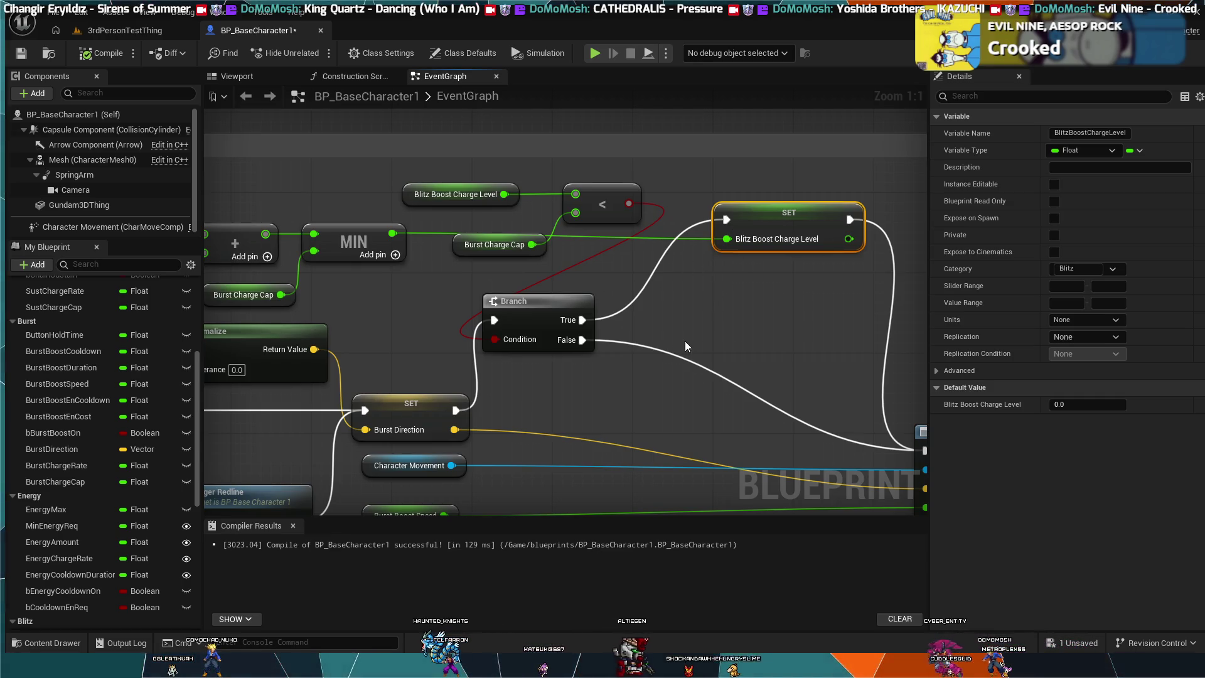
{"action": "left_click", "coordinate": [678, 365]}
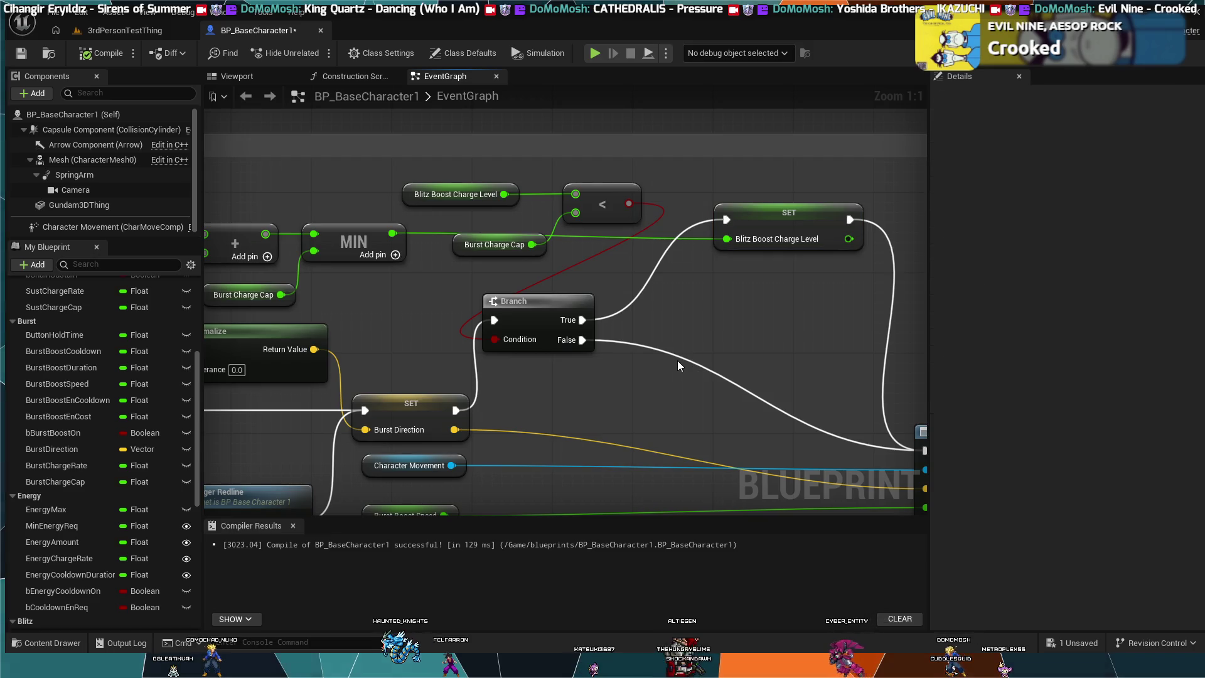
{"action": "double_click", "coordinate": [679, 357]}
{"action": "mouse_move", "coordinate": [683, 360]}
{"action": "left_mouse_down"}
{"action": "mouse_move", "coordinate": [667, 411]}
{"action": "mouse_move", "coordinate": [727, 447]}
{"action": "mouse_move", "coordinate": [723, 458]}
{"action": "left_mouse_up"}
Nudge the SET node slightly up-left and move the less-than node down beside the Branch
{"action": "left_click_drag", "start_coordinate": [831, 350], "coordinate": [679, 339]}
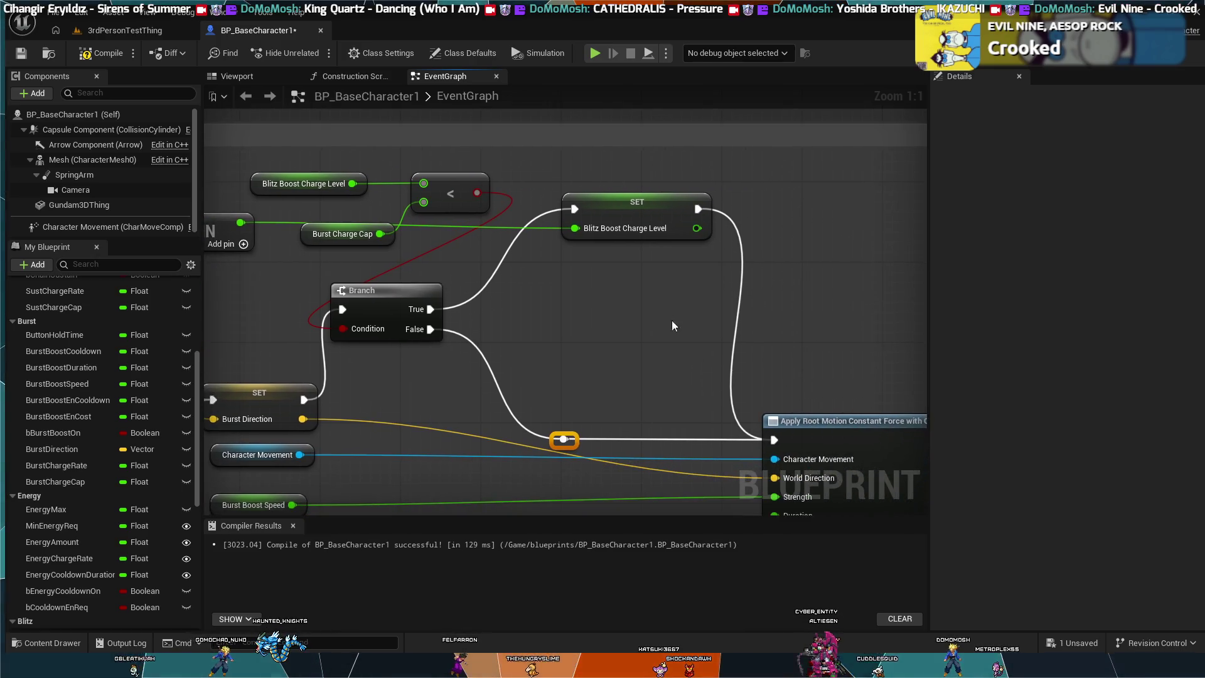
{"action": "left_click_drag", "start_coordinate": [574, 303], "coordinate": [705, 332]}
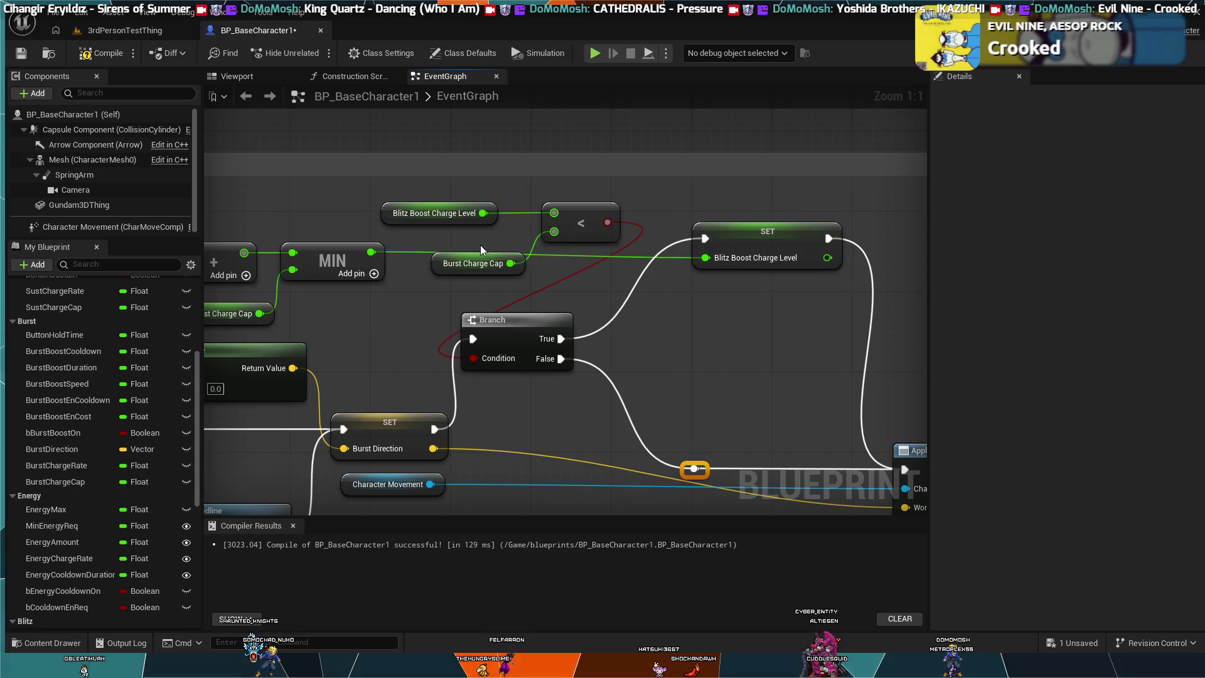
{"action": "left_click_drag", "start_coordinate": [768, 231], "coordinate": [765, 227]}
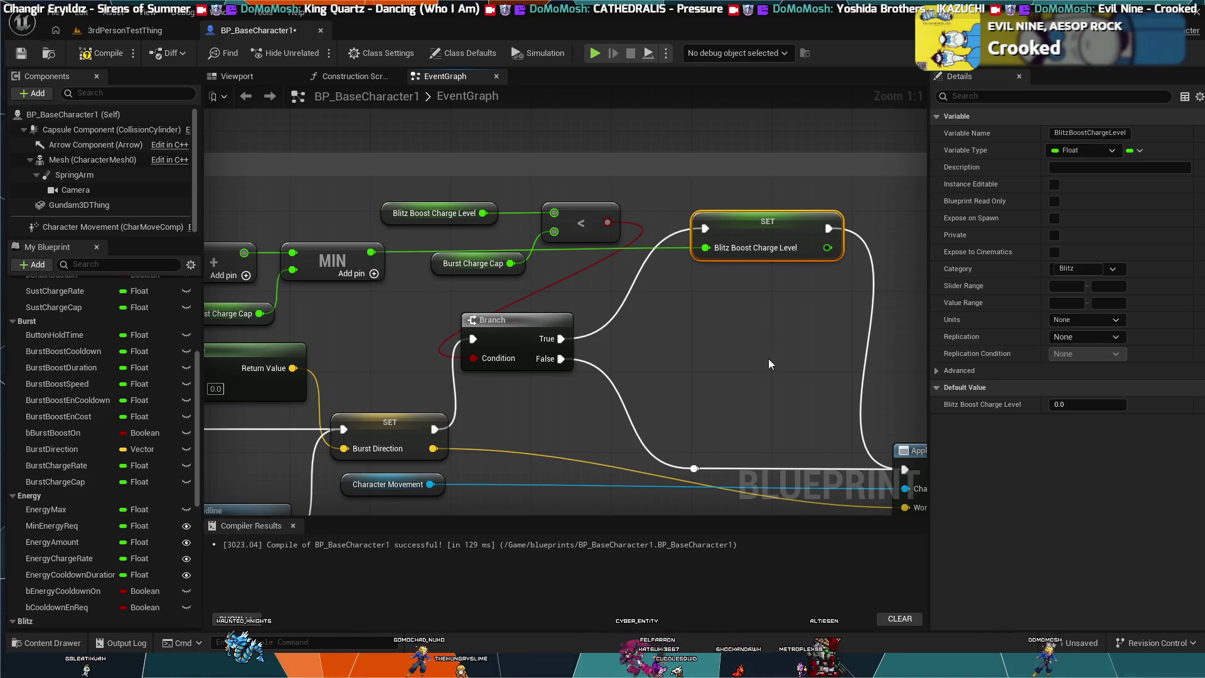
{"action": "left_click_drag", "start_coordinate": [735, 225], "coordinate": [700, 226]}
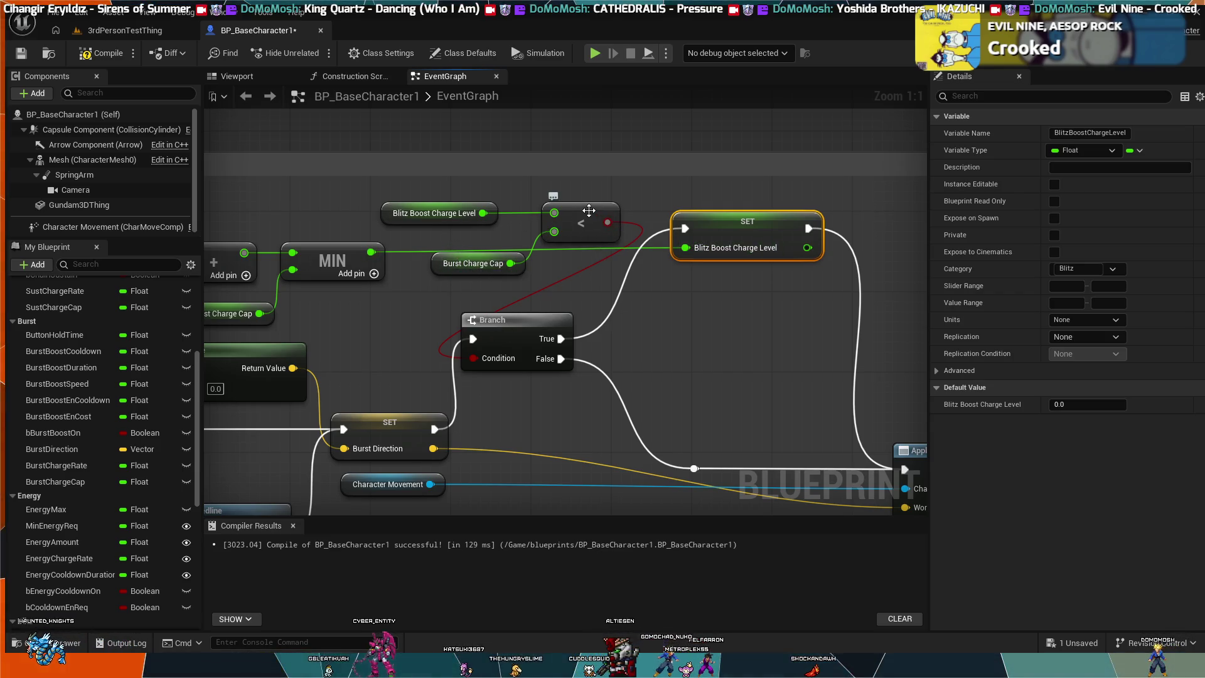
{"action": "left_click_drag", "start_coordinate": [439, 293], "coordinate": [456, 312]}
{"action": "mouse_move", "coordinate": [774, 186]}
{"action": "left_mouse_down"}
{"action": "mouse_move", "coordinate": [743, 229]}
{"action": "mouse_move", "coordinate": [592, 325]}
{"action": "mouse_move", "coordinate": [612, 305]}
{"action": "left_mouse_up"}
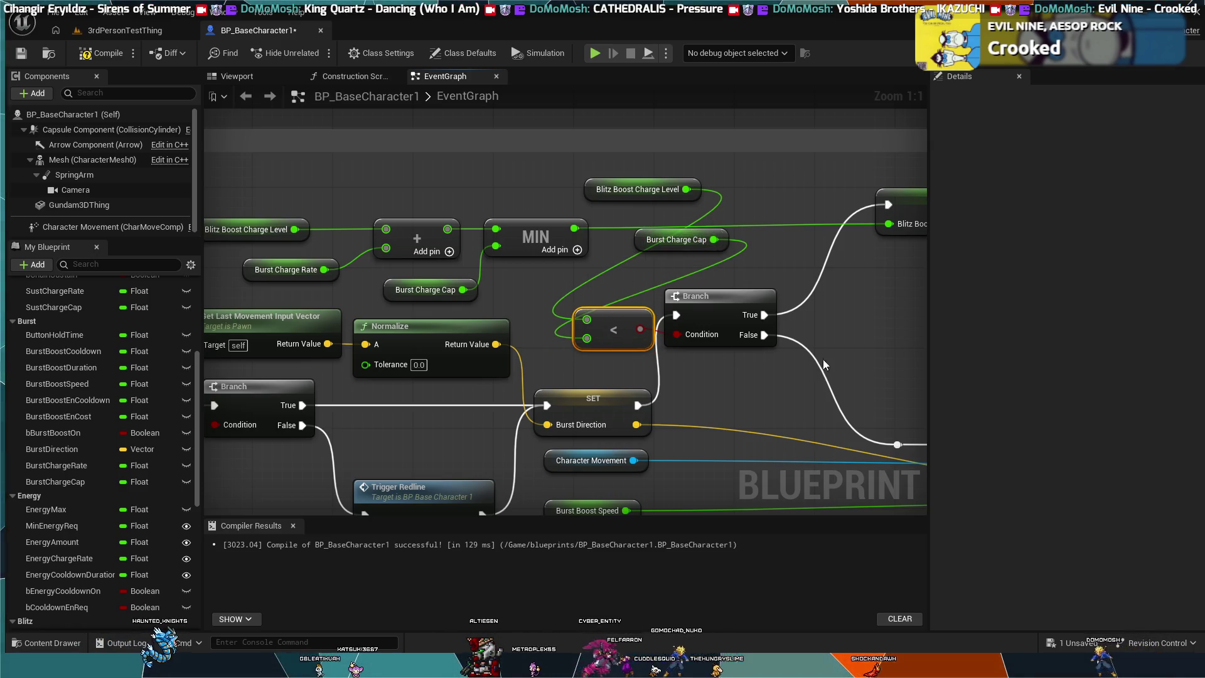
Arrange the Branch, less-than node, Burst Charge Cap and Blitz Boost Charge Level getters into a compact group
{"action": "left_click_drag", "start_coordinate": [822, 357], "coordinate": [651, 333]}
{"action": "mouse_move", "coordinate": [552, 275]}
{"action": "left_mouse_down"}
{"action": "mouse_move", "coordinate": [579, 279]}
{"action": "mouse_move", "coordinate": [664, 352]}
{"action": "mouse_move", "coordinate": [639, 361]}
{"action": "left_mouse_up"}
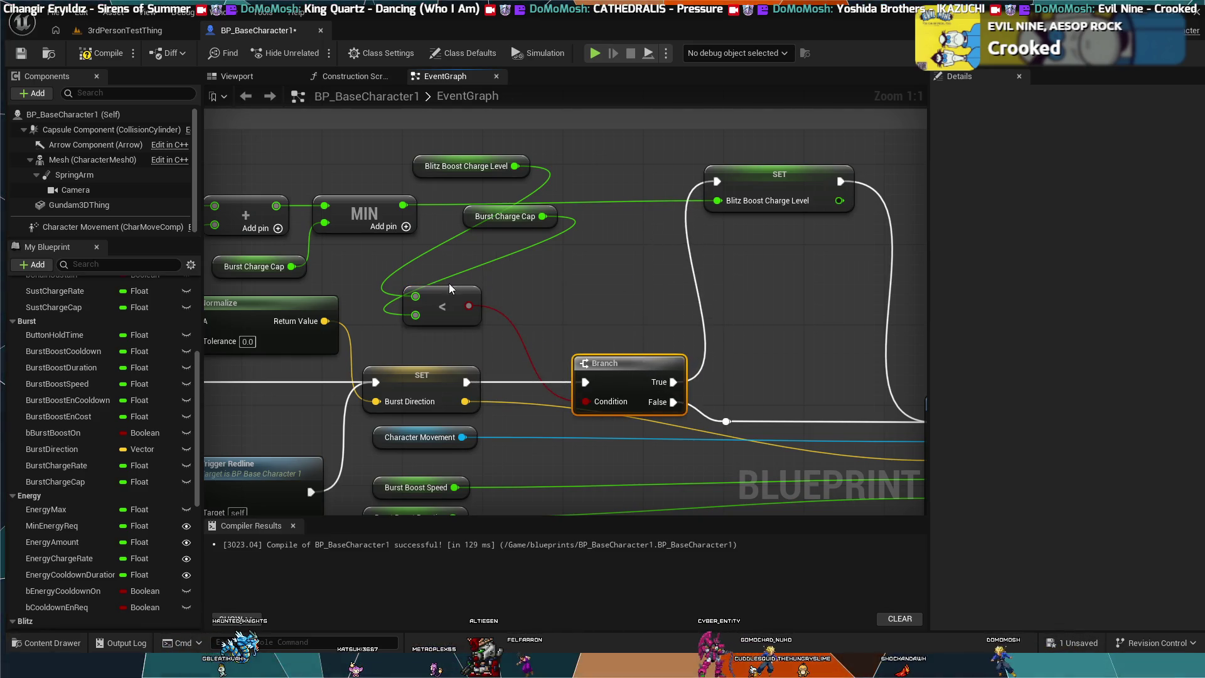
{"action": "mouse_move", "coordinate": [458, 292]}
{"action": "left_mouse_down"}
{"action": "mouse_move", "coordinate": [566, 324]}
{"action": "mouse_move", "coordinate": [583, 308]}
{"action": "left_mouse_up"}
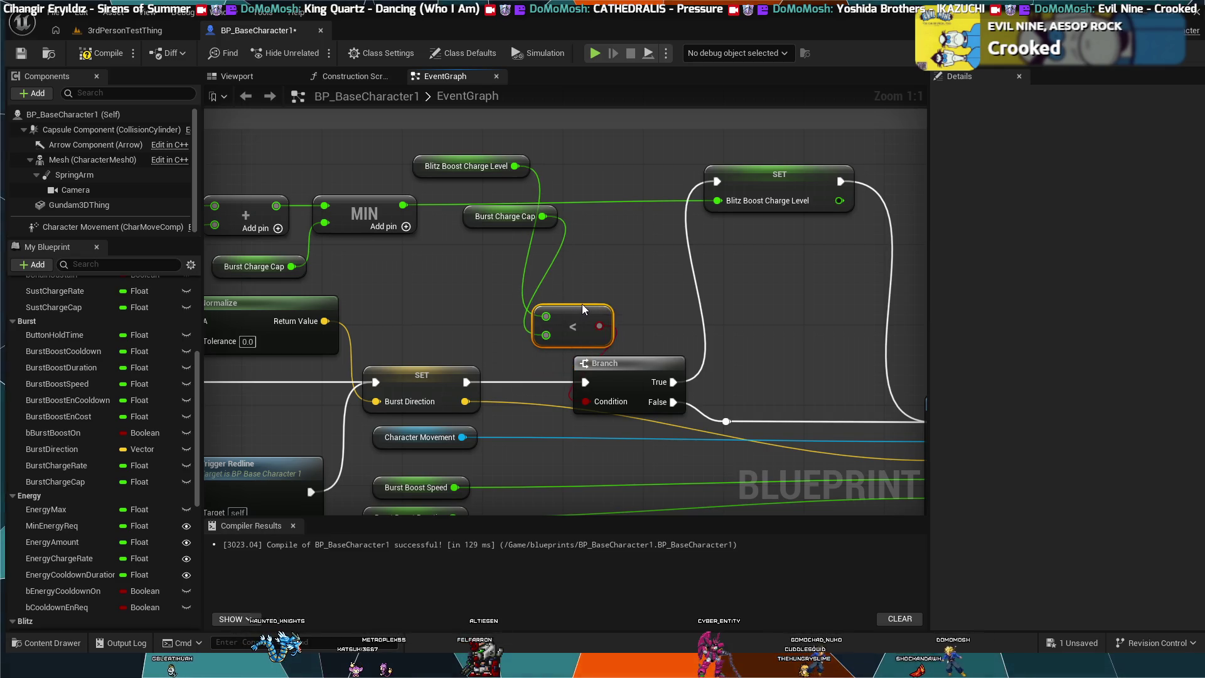
{"action": "left_click_drag", "start_coordinate": [521, 213], "coordinate": [469, 332]}
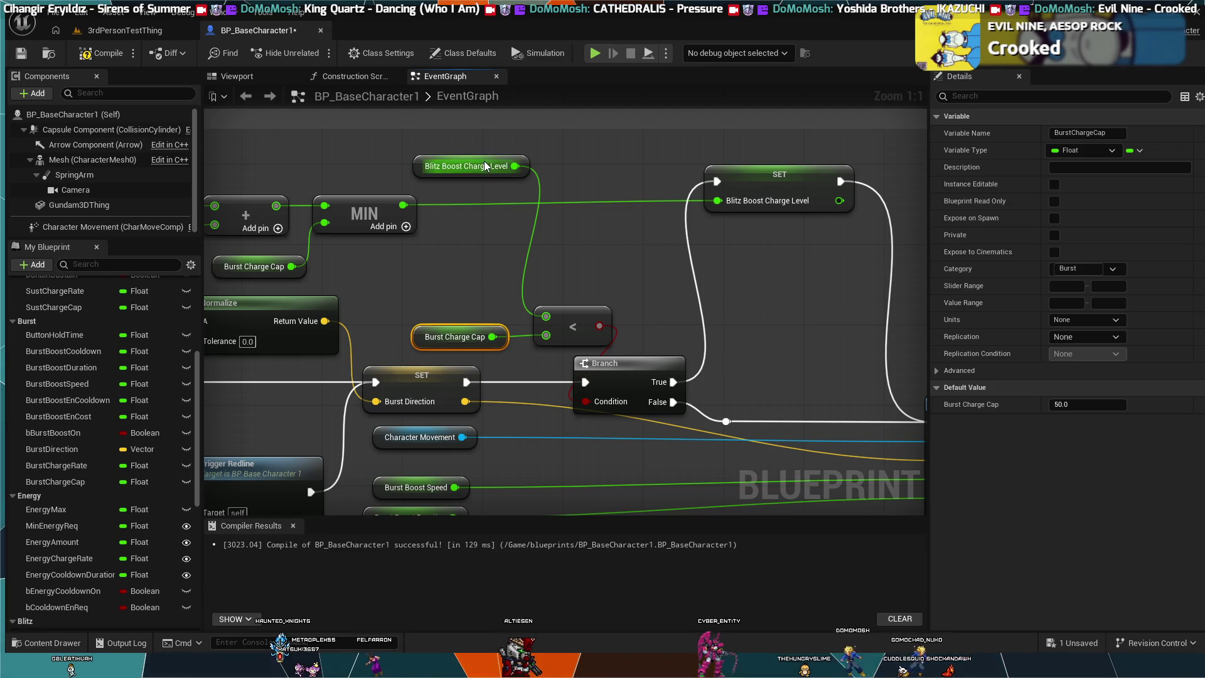
{"action": "left_click_drag", "start_coordinate": [490, 166], "coordinate": [474, 299]}
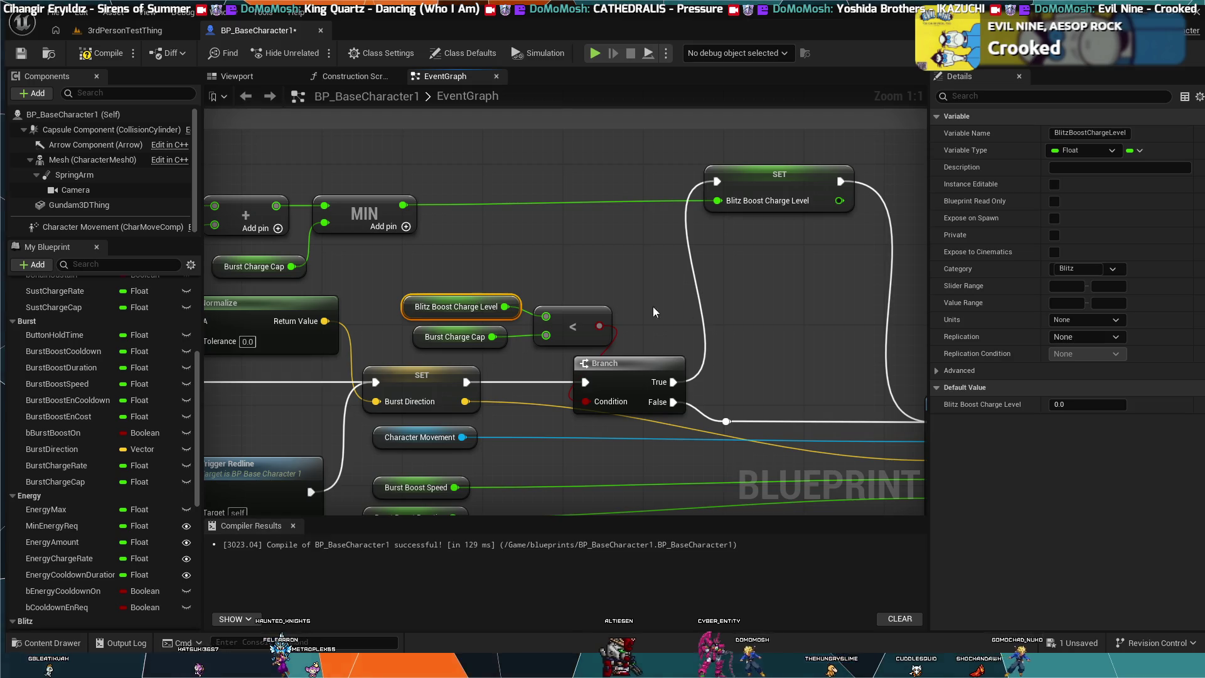
{"action": "left_click", "coordinate": [755, 315]}
{"action": "left_click_drag", "start_coordinate": [755, 315], "coordinate": [431, 257]}
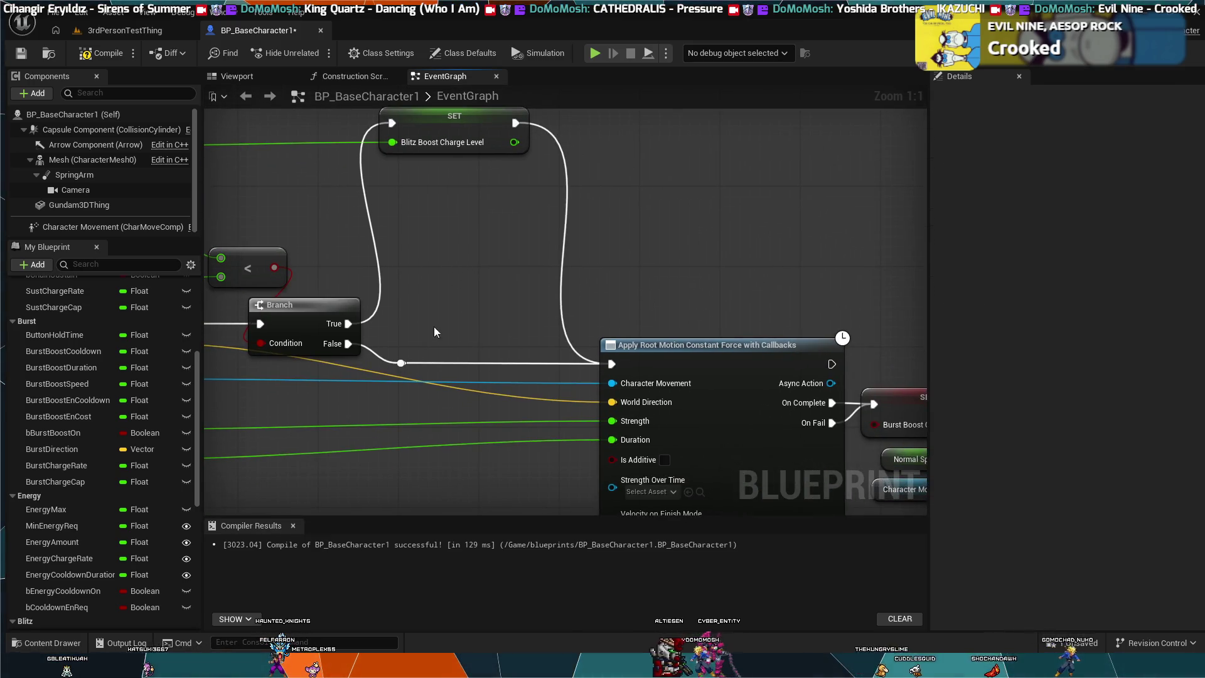
{"action": "left_click_drag", "start_coordinate": [488, 301], "coordinate": [690, 287]}
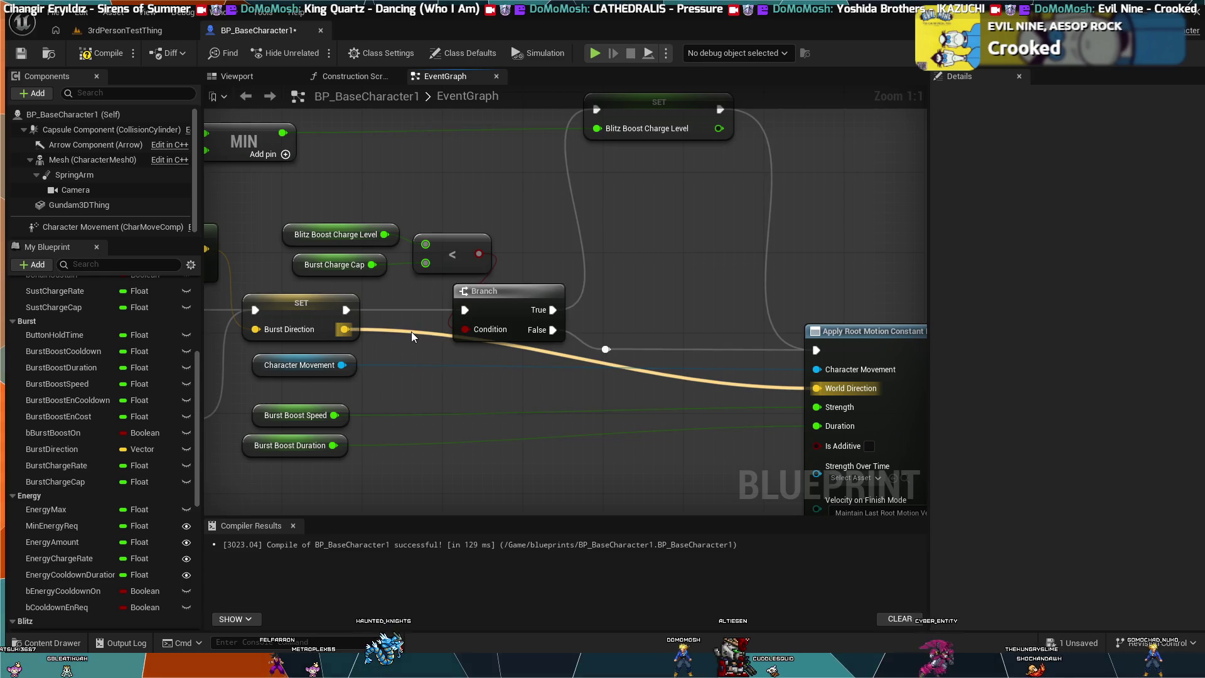
{"action": "scroll", "coordinate": [738, 295], "scroll_direction": "down", "scroll_amount": 2}
Line up the Burst Boost Speed, Burst Boost Duration and Character Movement getters beside Apply Root Motion Constant Force
{"action": "mouse_move", "coordinate": [506, 450]}
{"action": "left_mouse_down"}
{"action": "mouse_move", "coordinate": [477, 420]}
{"action": "mouse_move", "coordinate": [583, 430]}
{"action": "left_mouse_up"}
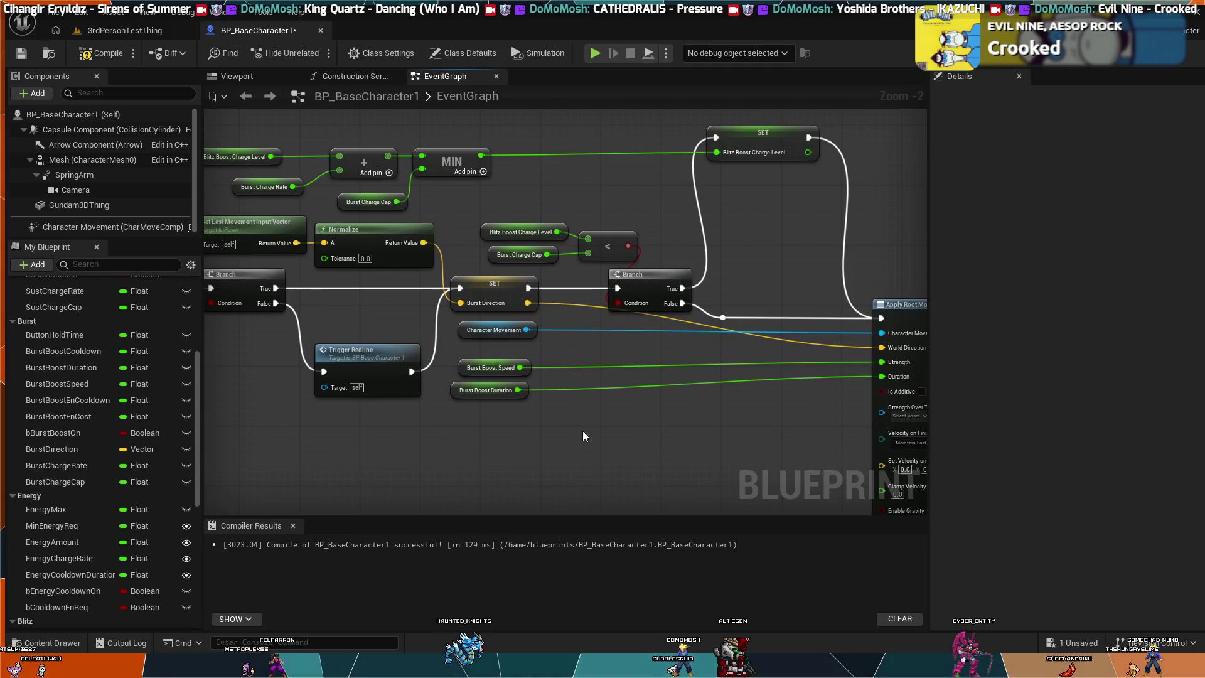
{"action": "mouse_move", "coordinate": [499, 421]}
{"action": "left_mouse_down"}
{"action": "mouse_move", "coordinate": [508, 362]}
{"action": "mouse_move", "coordinate": [838, 357]}
{"action": "left_mouse_up"}
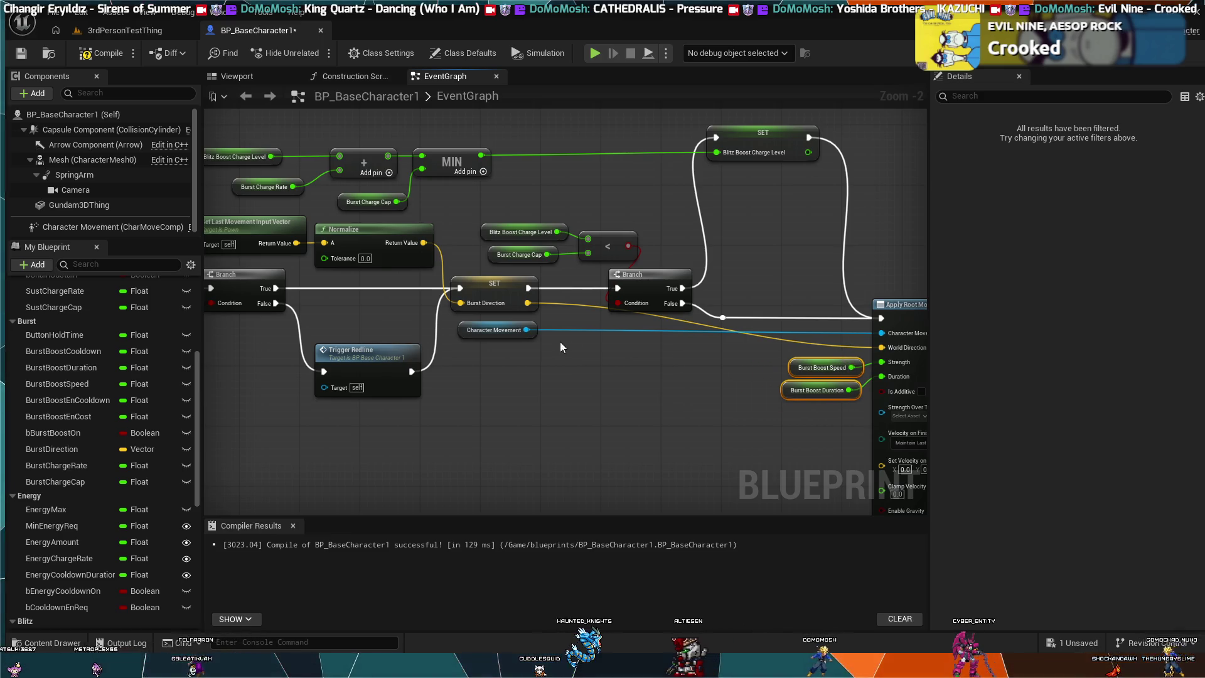
{"action": "mouse_move", "coordinate": [505, 331]}
{"action": "left_mouse_down"}
{"action": "mouse_move", "coordinate": [778, 368]}
{"action": "mouse_move", "coordinate": [830, 337]}
{"action": "mouse_move", "coordinate": [789, 343]}
{"action": "mouse_move", "coordinate": [844, 321]}
{"action": "left_mouse_up"}
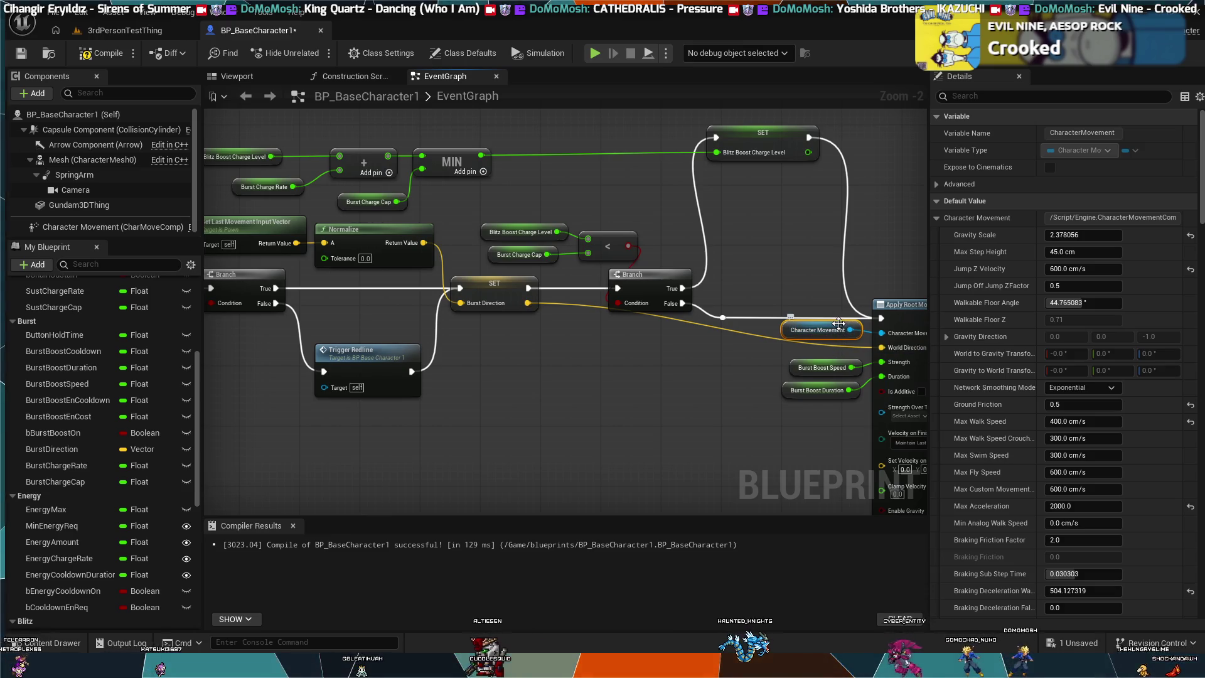
{"action": "left_click_drag", "start_coordinate": [841, 331], "coordinate": [835, 338]}
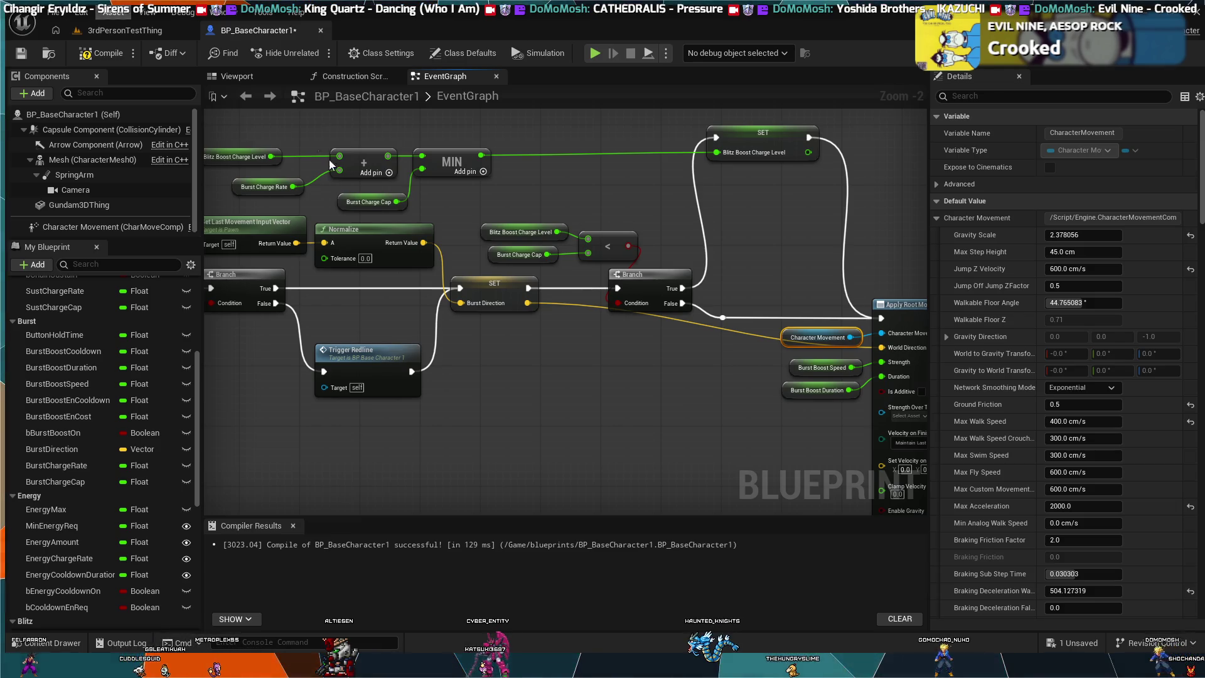
Shift the speed and duration getters slightly left and pull the less-than node closer to its getters
{"action": "mouse_move", "coordinate": [599, 232]}
{"action": "left_mouse_down"}
{"action": "mouse_move", "coordinate": [598, 266]}
{"action": "mouse_move", "coordinate": [517, 310]}
{"action": "left_mouse_up"}
{"action": "left_click_drag", "start_coordinate": [524, 259], "coordinate": [507, 258]}
{"action": "left_click", "coordinate": [612, 249]}
{"action": "left_click_drag", "start_coordinate": [599, 266], "coordinate": [503, 289]}
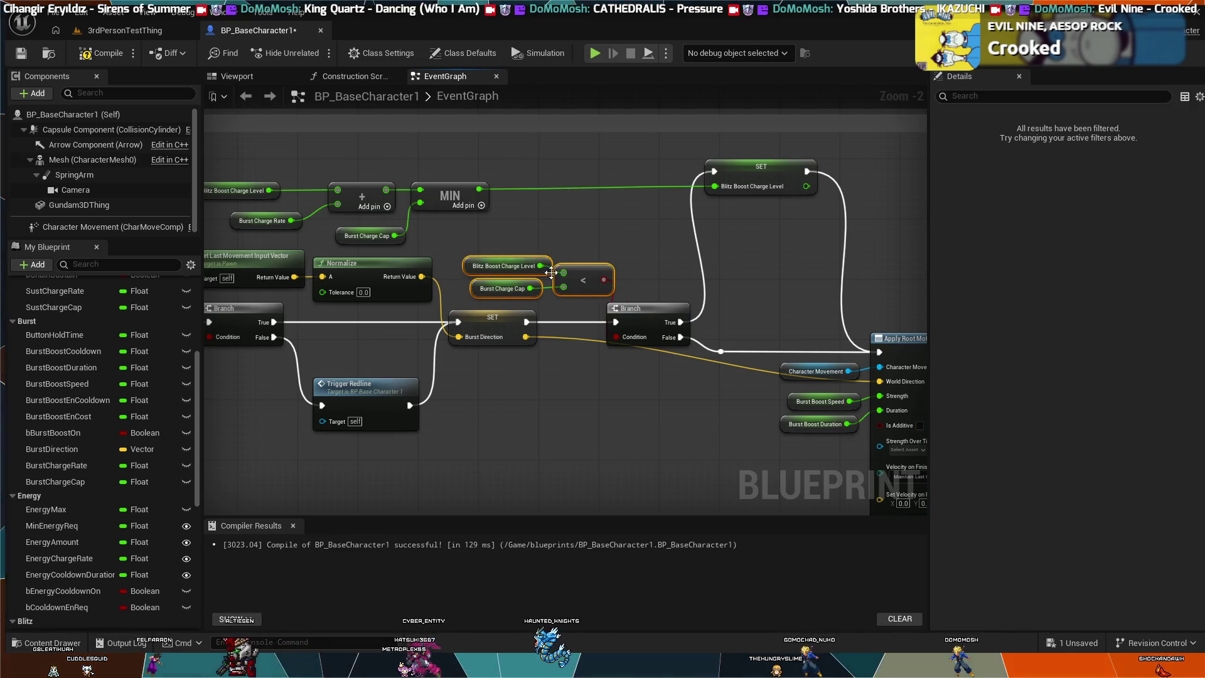
{"action": "left_click", "coordinate": [585, 255]}
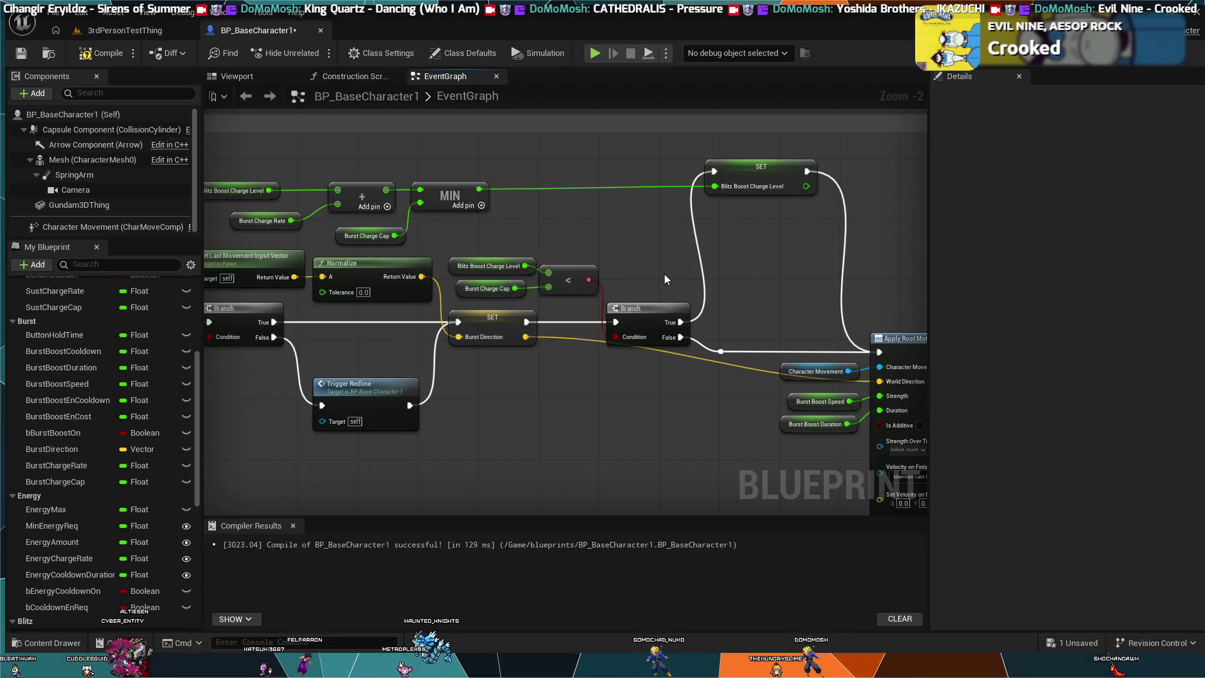
{"action": "scroll", "coordinate": [639, 285], "scroll_direction": "up", "scroll_amount": 2}
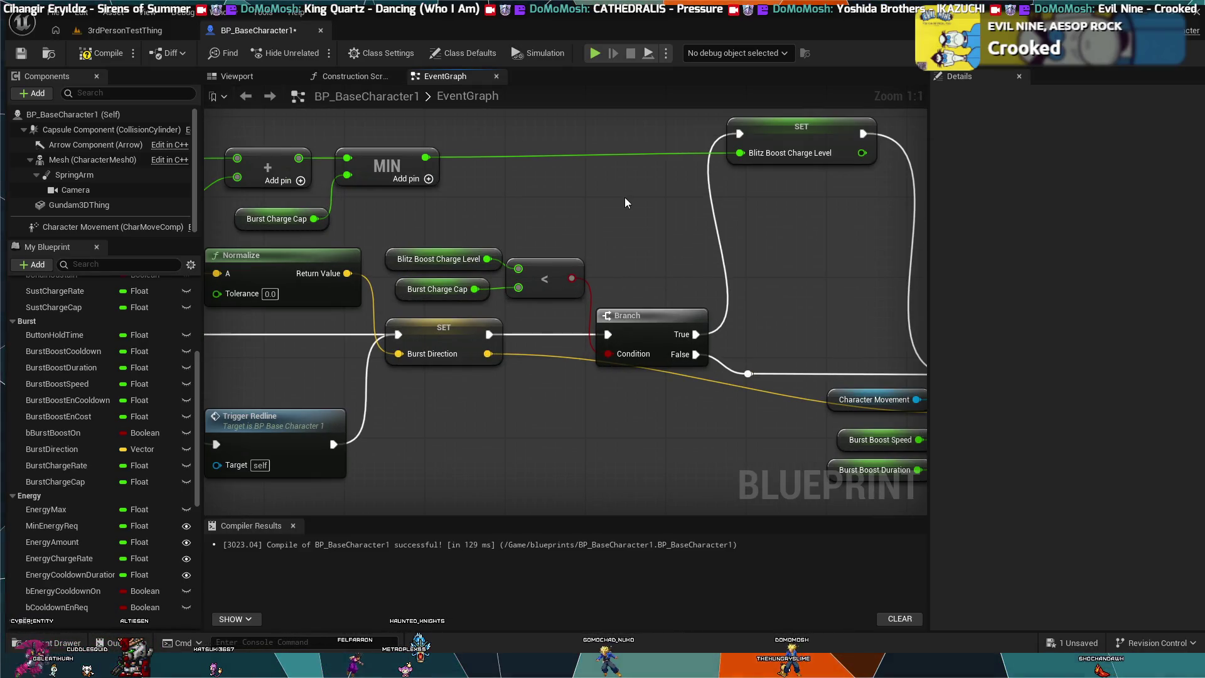
{"action": "scroll", "coordinate": [617, 210], "scroll_direction": "down", "scroll_amount": 2}
{"action": "mouse_move", "coordinate": [597, 240]}
{"action": "left_mouse_down"}
{"action": "mouse_move", "coordinate": [536, 282]}
{"action": "mouse_move", "coordinate": [603, 340]}
{"action": "mouse_move", "coordinate": [605, 328]}
{"action": "left_mouse_up"}
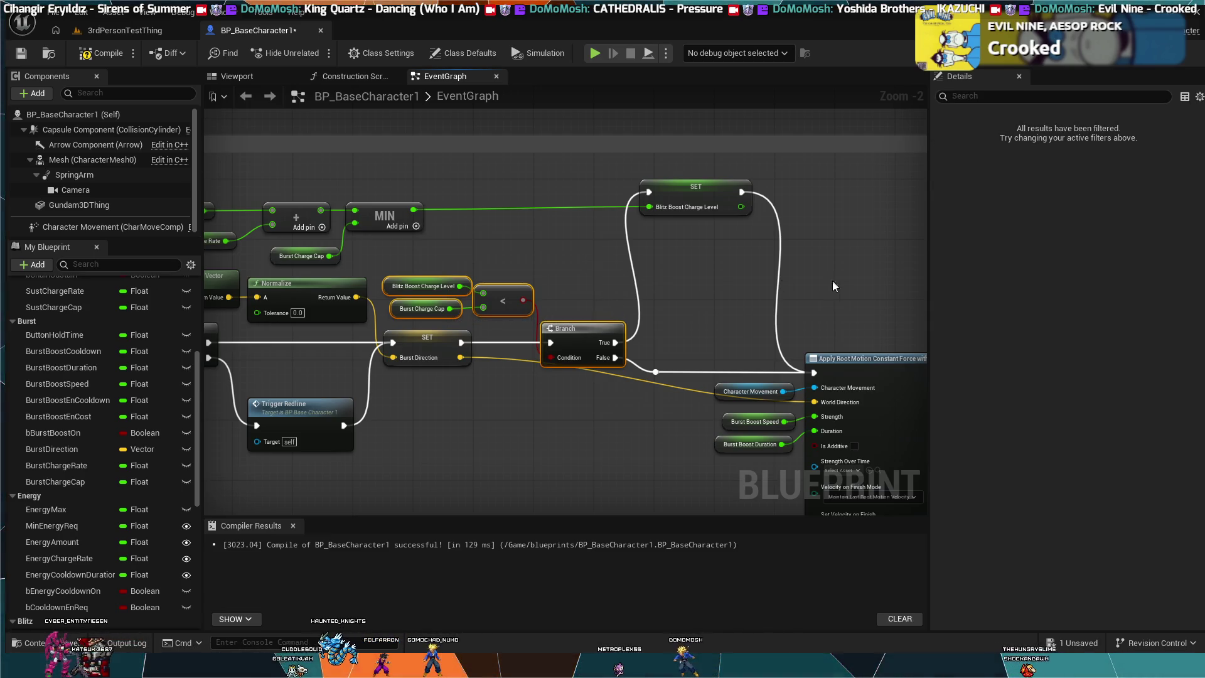
{"action": "left_click", "coordinate": [863, 278]}
{"action": "mouse_move", "coordinate": [862, 278]}
{"action": "left_mouse_down"}
{"action": "mouse_move", "coordinate": [295, 296]}
{"action": "mouse_move", "coordinate": [551, 251]}
{"action": "left_mouse_up"}
{"action": "scroll", "coordinate": [552, 251], "scroll_direction": "down", "scroll_amount": 3}
{"action": "left_click_drag", "start_coordinate": [556, 297], "coordinate": [571, 307]}
{"action": "scroll", "coordinate": [570, 307], "scroll_direction": "down", "scroll_amount": 5}
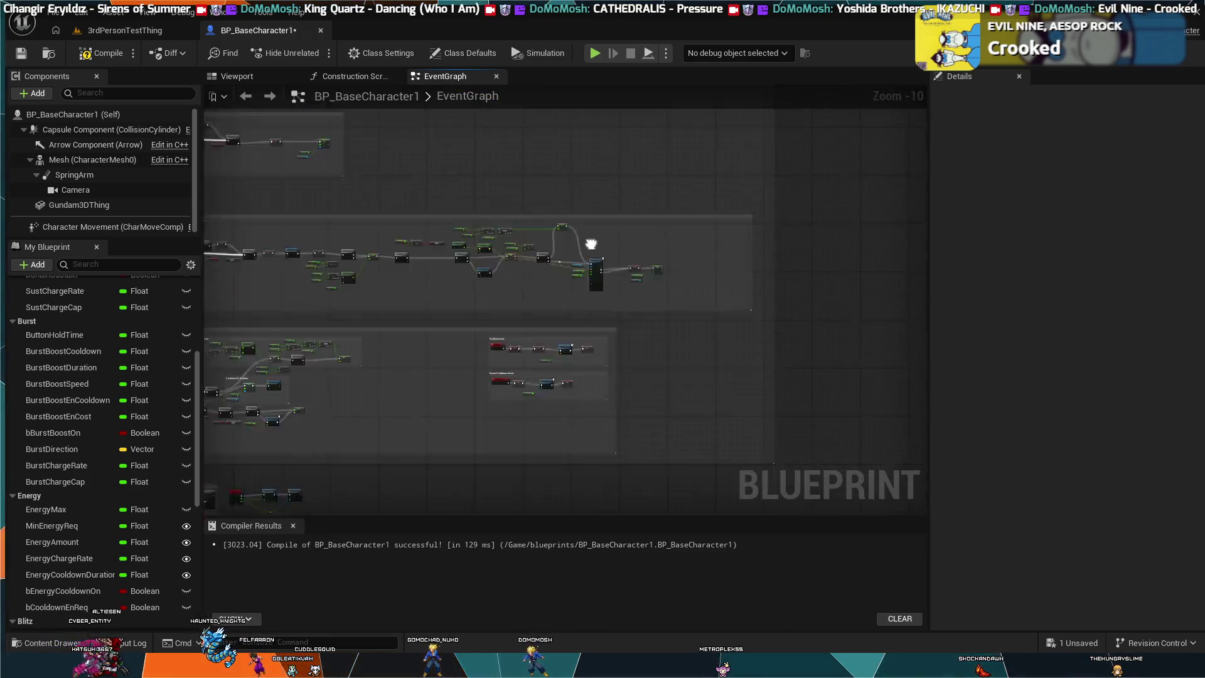
{"action": "scroll", "coordinate": [534, 298], "scroll_direction": "up", "scroll_amount": 6}
{"action": "mouse_move", "coordinate": [619, 396]}
{"action": "left_mouse_down"}
{"action": "mouse_move", "coordinate": [665, 351]}
{"action": "mouse_move", "coordinate": [535, 347]}
{"action": "left_mouse_up"}
{"action": "scroll", "coordinate": [535, 348], "scroll_direction": "up", "scroll_amount": 1}
{"action": "left_click_drag", "start_coordinate": [645, 273], "coordinate": [581, 261]}
{"action": "scroll", "coordinate": [581, 261], "scroll_direction": "up", "scroll_amount": 1}
{"action": "left_click_drag", "start_coordinate": [630, 325], "coordinate": [514, 363]}
{"action": "scroll", "coordinate": [514, 364], "scroll_direction": "up", "scroll_amount": 1}
{"action": "left_click_drag", "start_coordinate": [410, 385], "coordinate": [466, 412]}
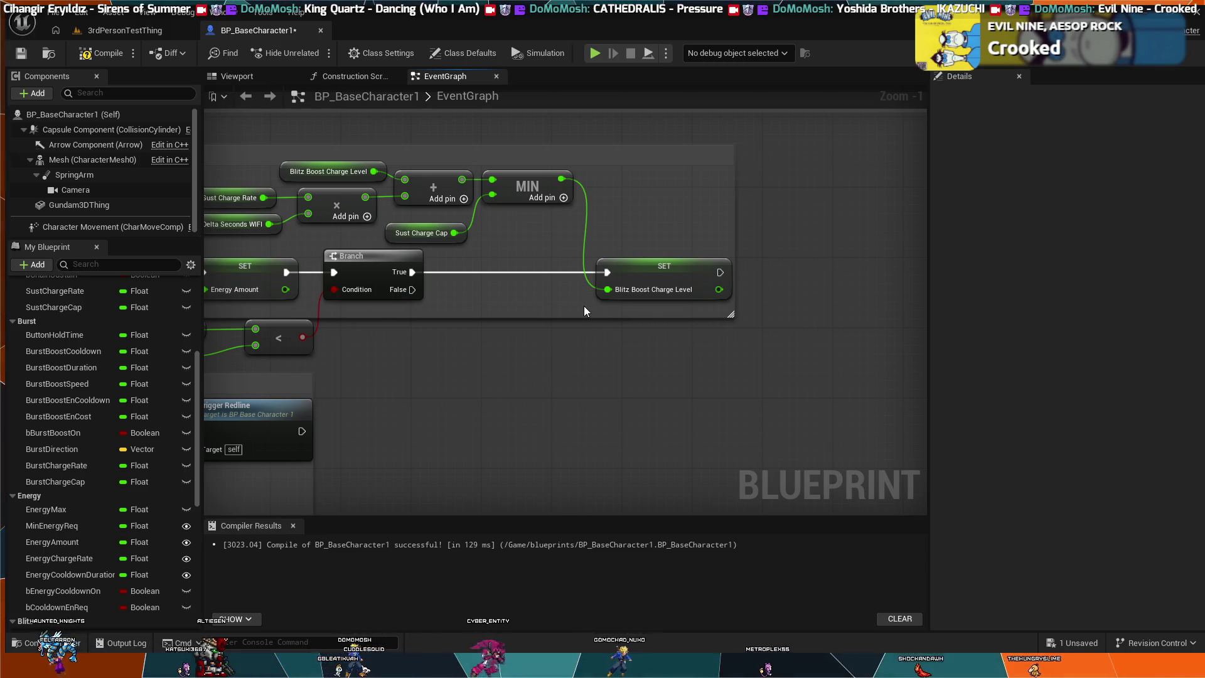
{"action": "left_click", "coordinate": [470, 273], "text": "alt"}
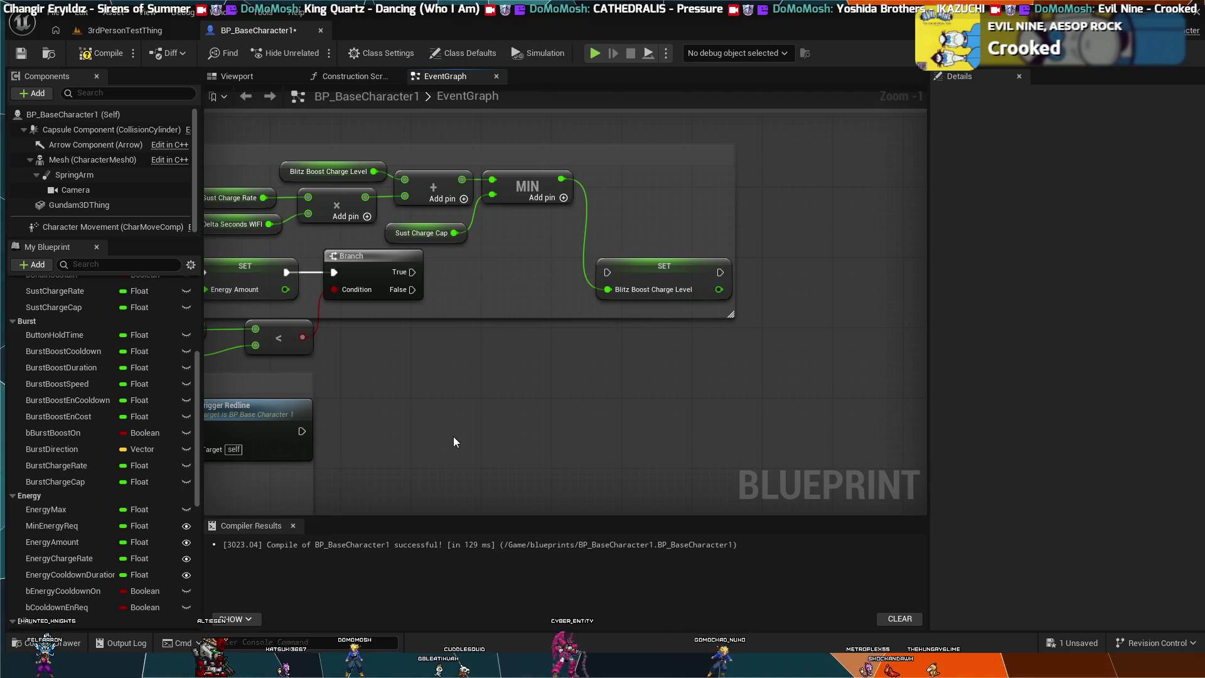
Paste the copied charge-cap compare and Branch, placing it between the sustain Branch and the charge SET
{"action": "key", "text": "ctrl+v"}
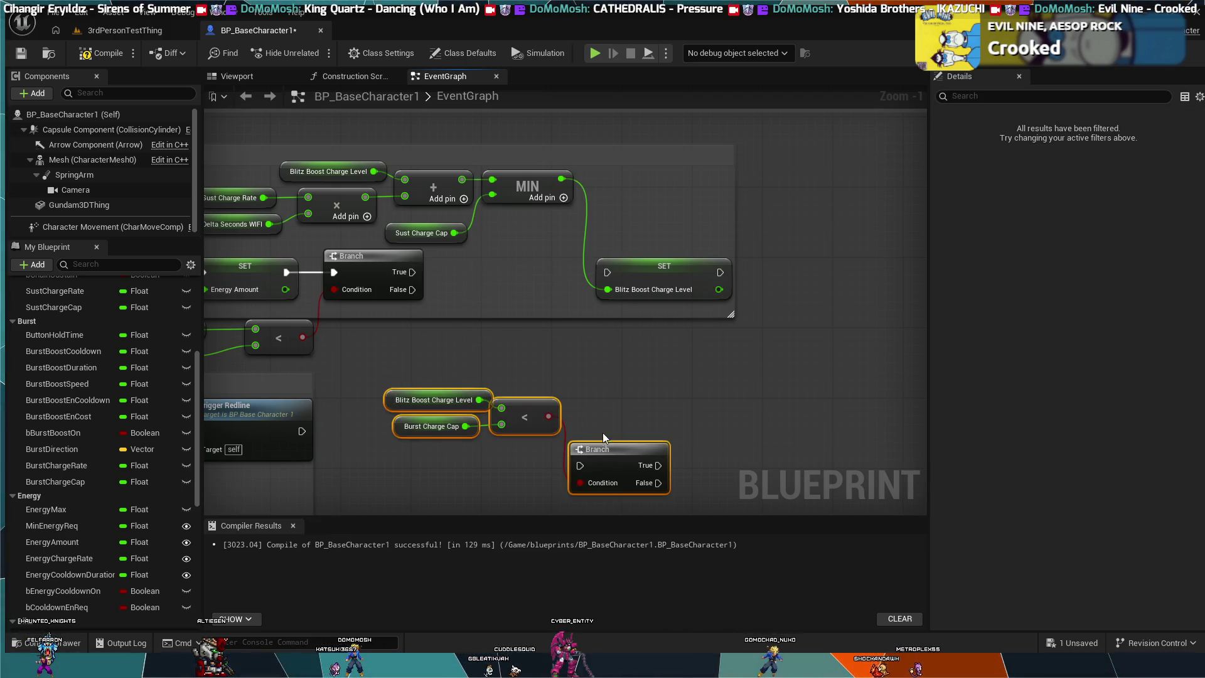
{"action": "mouse_move", "coordinate": [605, 445]}
{"action": "left_mouse_down"}
{"action": "mouse_move", "coordinate": [566, 353]}
{"action": "mouse_move", "coordinate": [594, 462]}
{"action": "mouse_move", "coordinate": [526, 288]}
{"action": "mouse_move", "coordinate": [496, 295]}
{"action": "mouse_move", "coordinate": [497, 278]}
{"action": "left_mouse_up"}
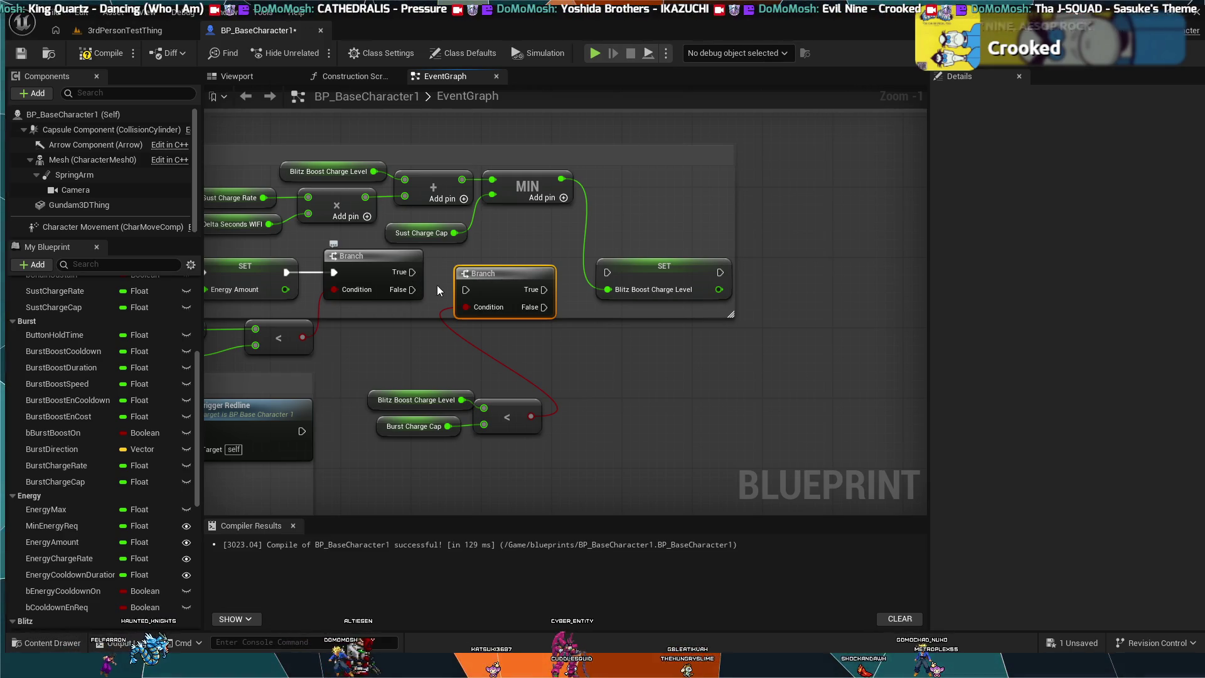
{"action": "left_click_drag", "start_coordinate": [502, 271], "coordinate": [499, 270]}
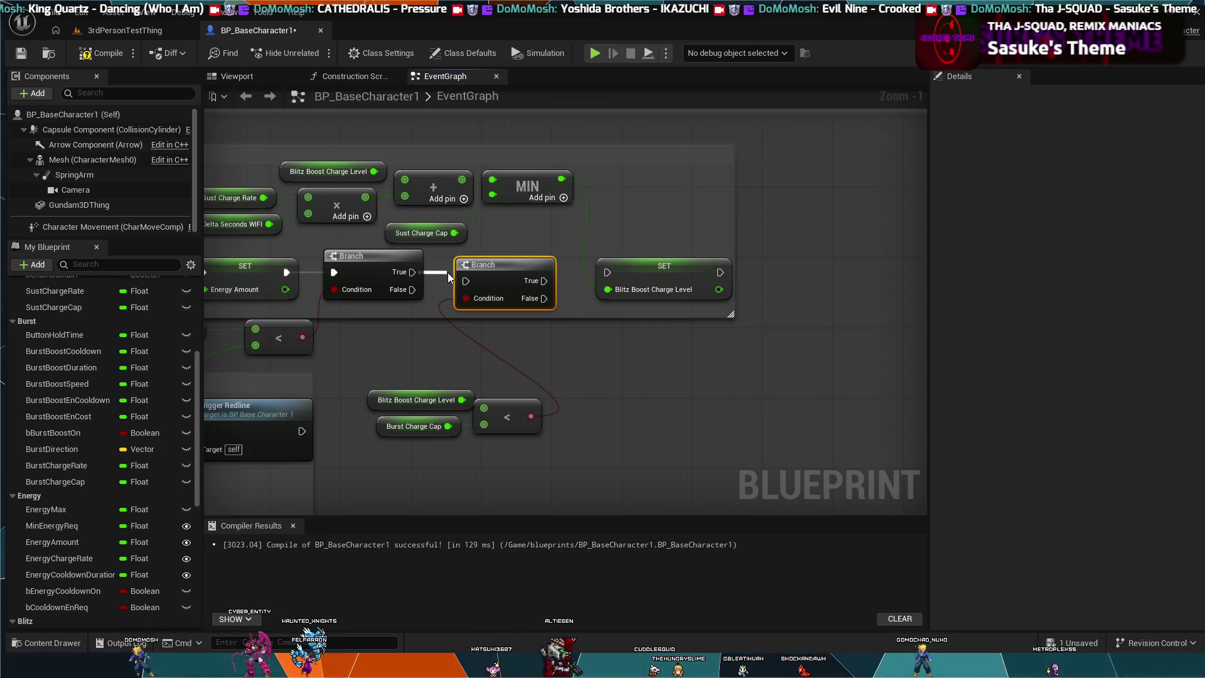
{"action": "mouse_move", "coordinate": [445, 307]}
{"action": "left_mouse_down"}
{"action": "mouse_move", "coordinate": [501, 283]}
{"action": "mouse_move", "coordinate": [540, 300]}
{"action": "left_mouse_up"}
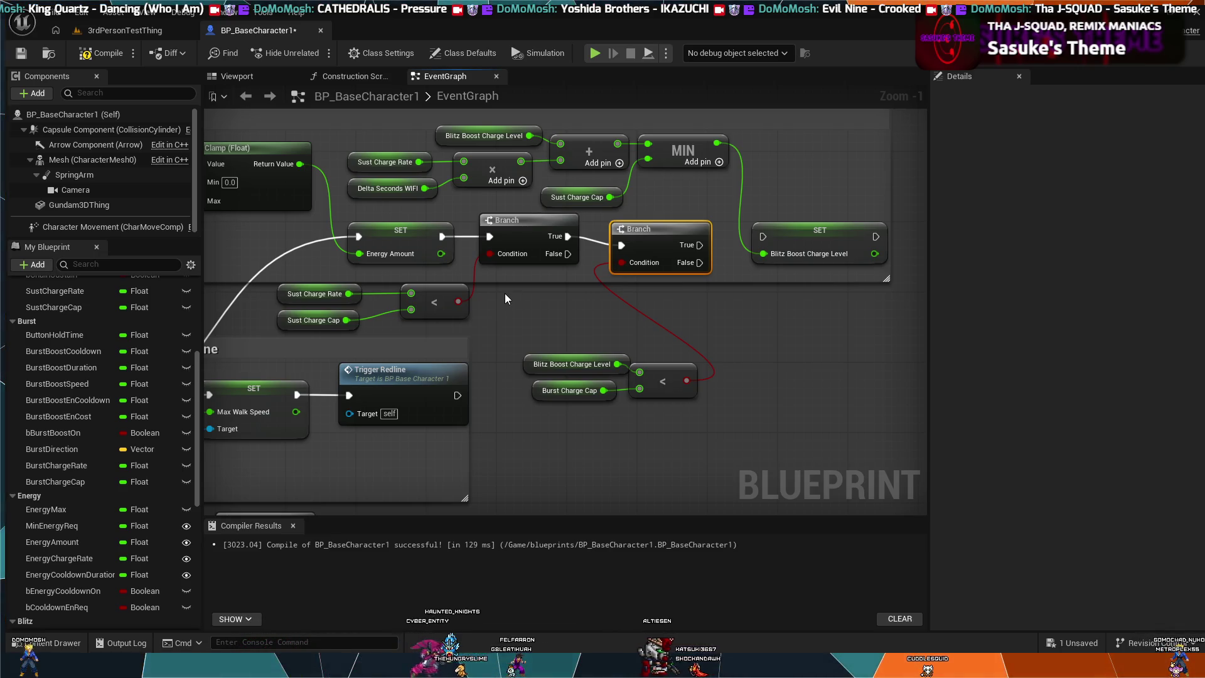
{"action": "key", "text": "ctrl+z"}
{"action": "key", "text": "ctrl+z"}
{"action": "key", "text": "ctrl+z"}
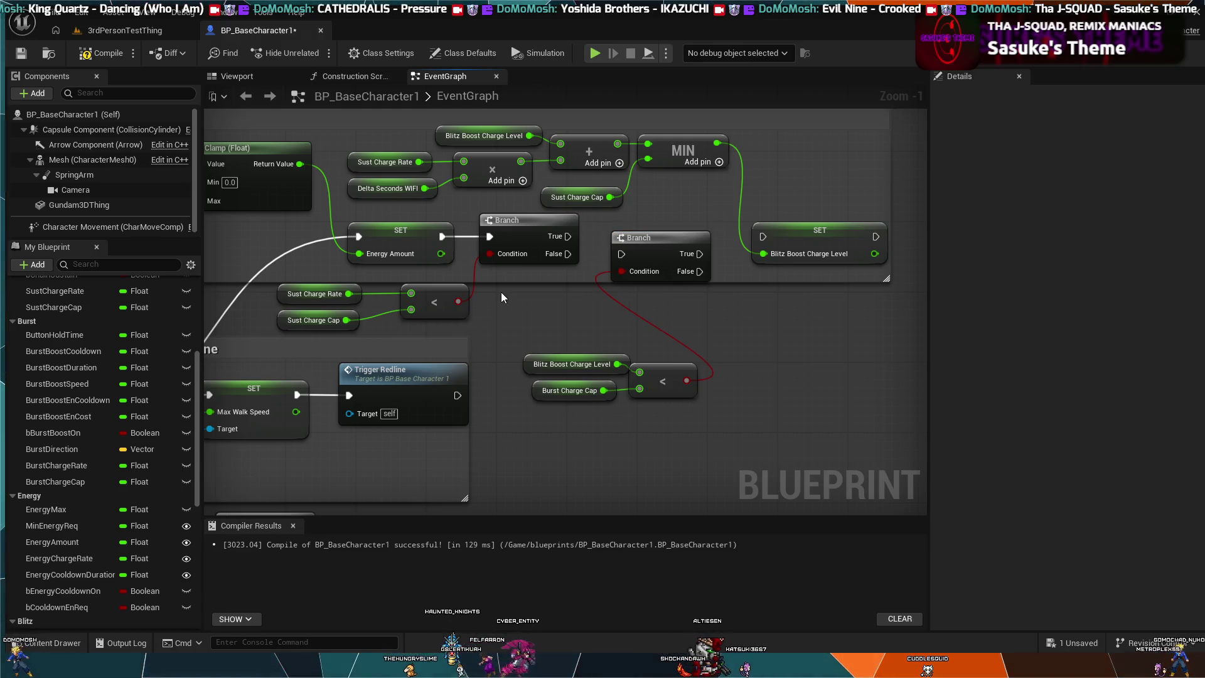
{"action": "key", "text": "ctrl+y"}
{"action": "key", "text": "ctrl+y"}
{"action": "key", "text": "ctrl+y"}
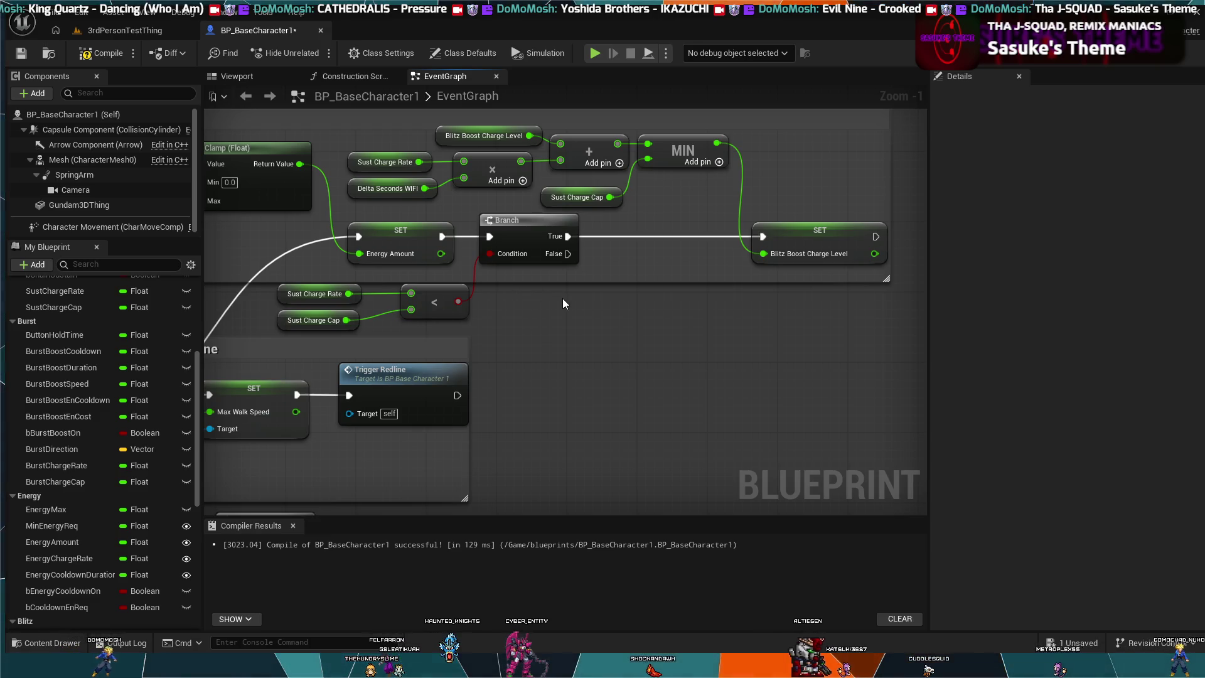
{"action": "scroll", "coordinate": [557, 303], "scroll_direction": "down", "scroll_amount": 1}
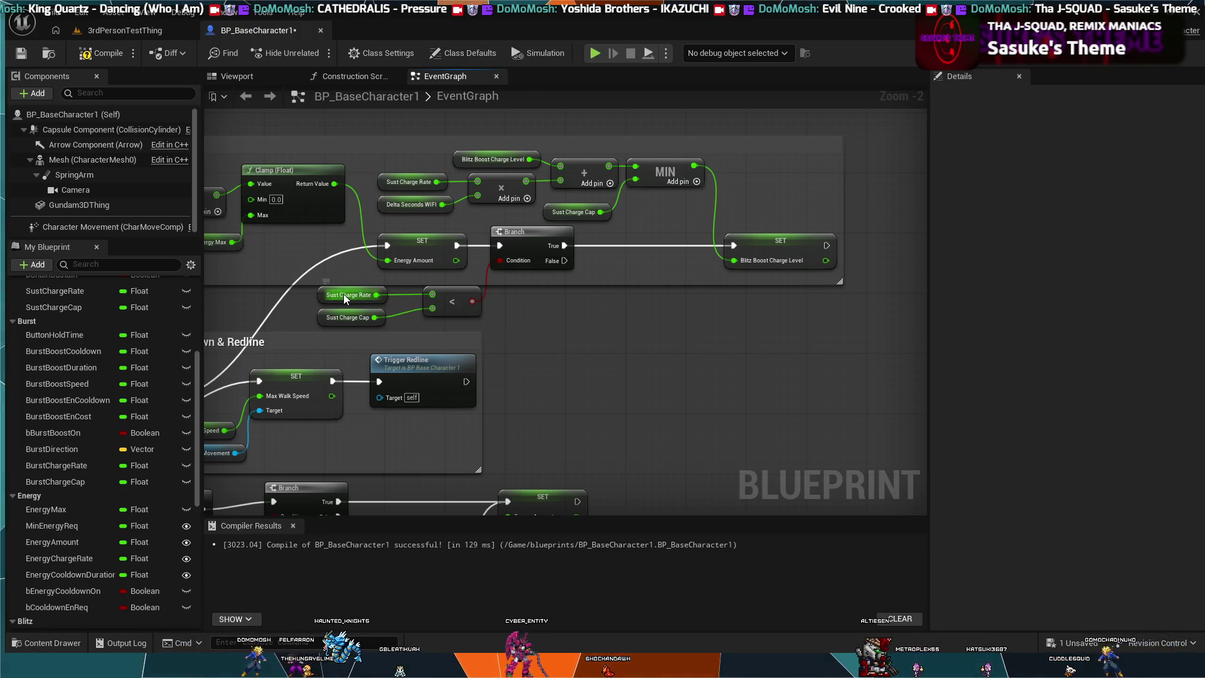
{"action": "left_click", "coordinate": [353, 315]}
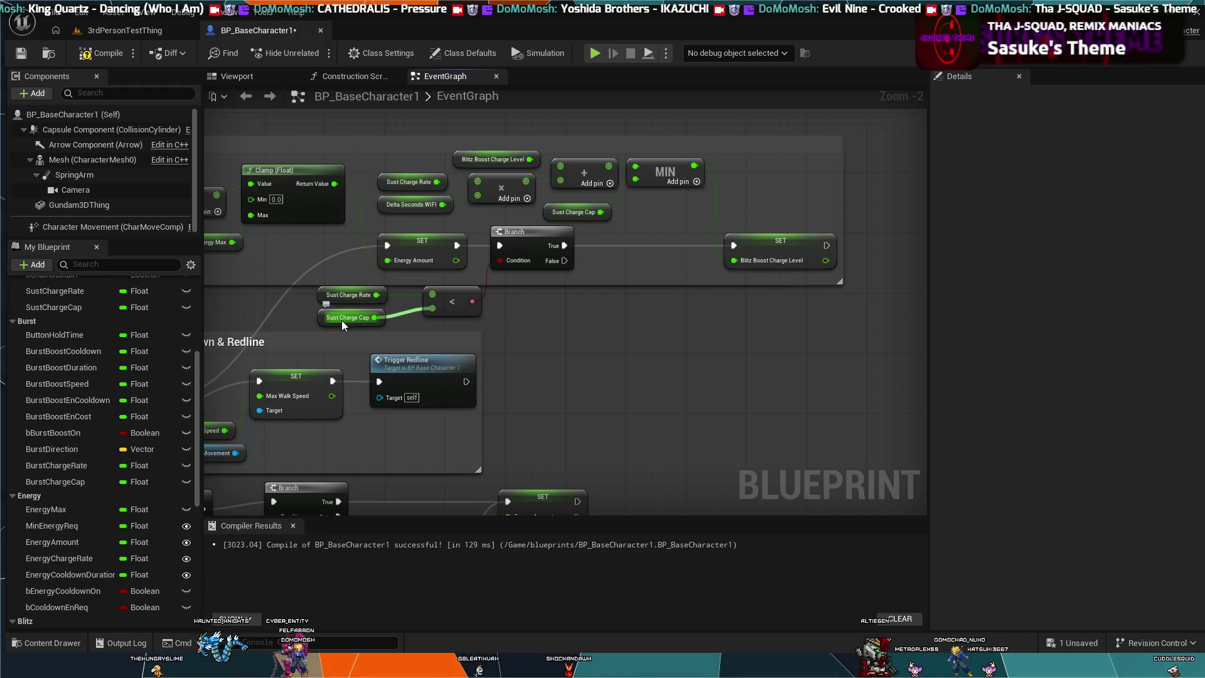
{"action": "left_click", "coordinate": [411, 331]}
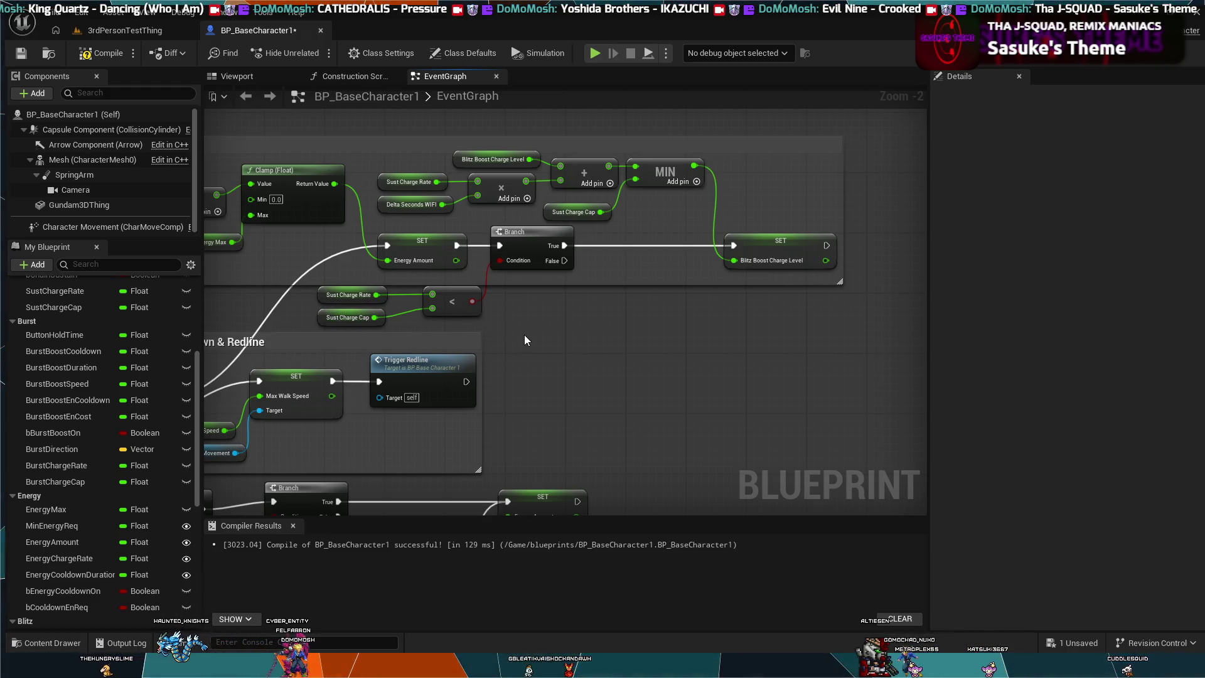
{"action": "scroll", "coordinate": [537, 328], "scroll_direction": "down", "scroll_amount": 1}
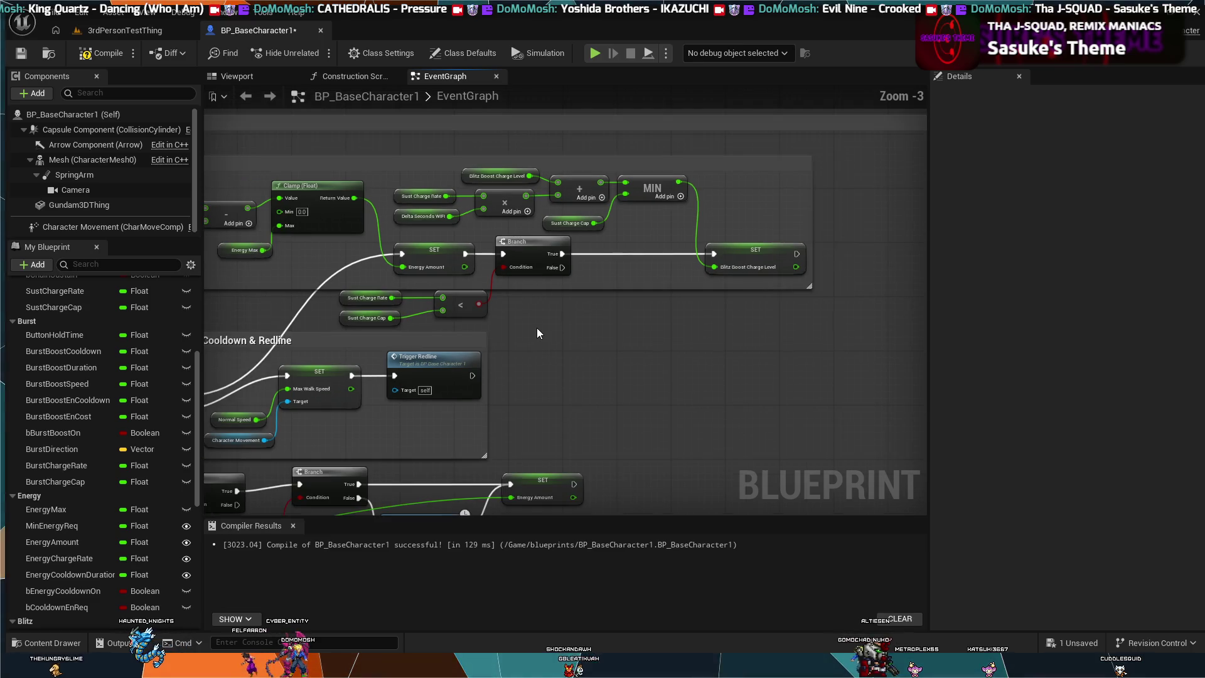
{"action": "scroll", "coordinate": [443, 295], "scroll_direction": "down", "scroll_amount": 1}
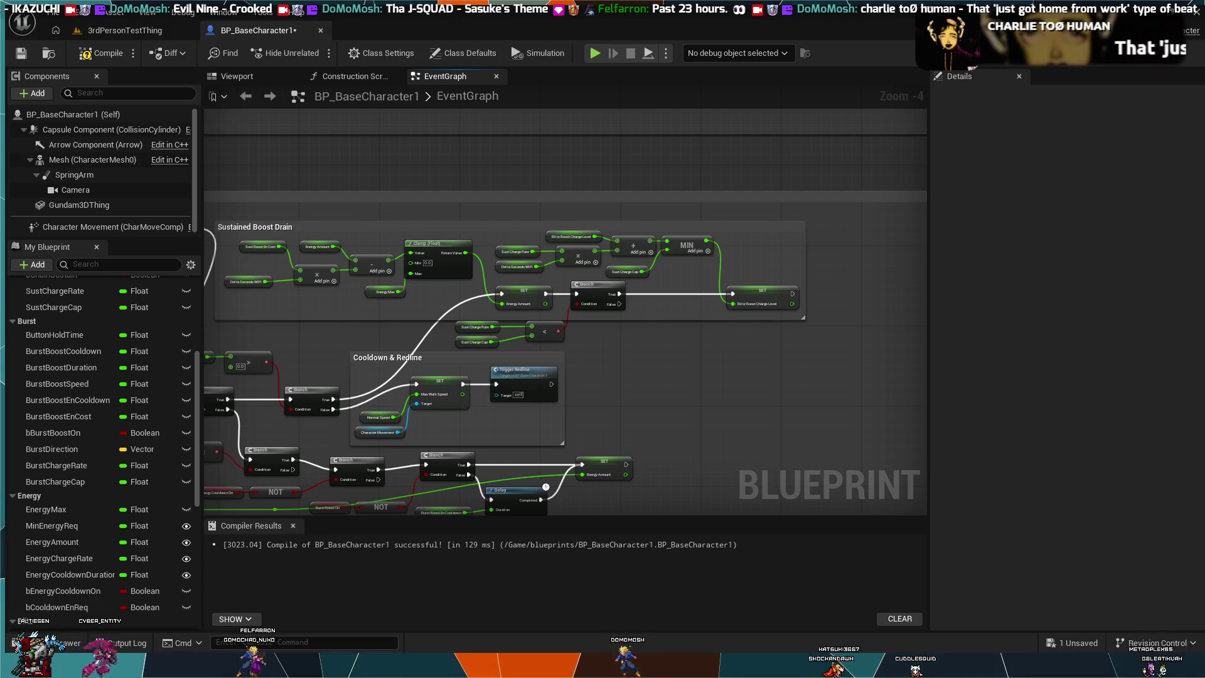
Pan and zoom past the Fuel/Energy System group to show the IA_Boost input event and its Branches
{"action": "scroll", "coordinate": [729, 408], "scroll_direction": "up", "scroll_amount": 2}
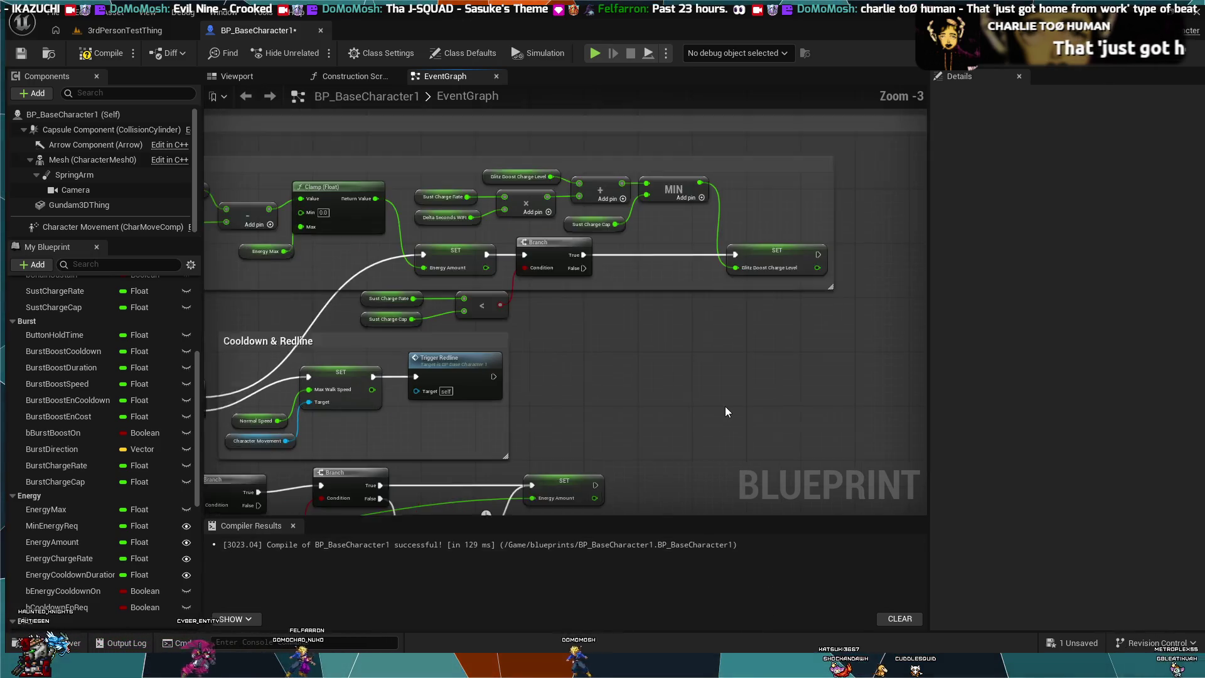
{"action": "left_click_drag", "start_coordinate": [731, 328], "coordinate": [782, 353]}
{"action": "scroll", "coordinate": [781, 353], "scroll_direction": "up", "scroll_amount": 1}
{"action": "left_click_drag", "start_coordinate": [578, 319], "coordinate": [642, 367]}
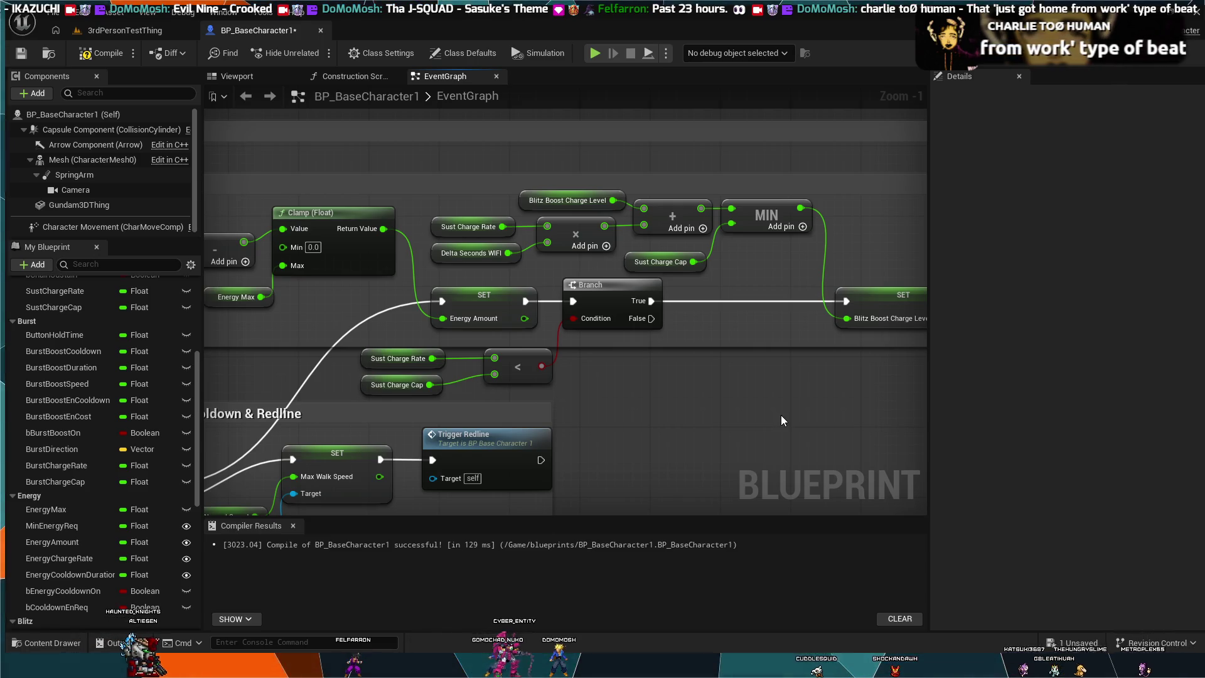
{"action": "scroll", "coordinate": [781, 416], "scroll_direction": "down", "scroll_amount": 1}
{"action": "left_click_drag", "start_coordinate": [781, 416], "coordinate": [710, 403]}
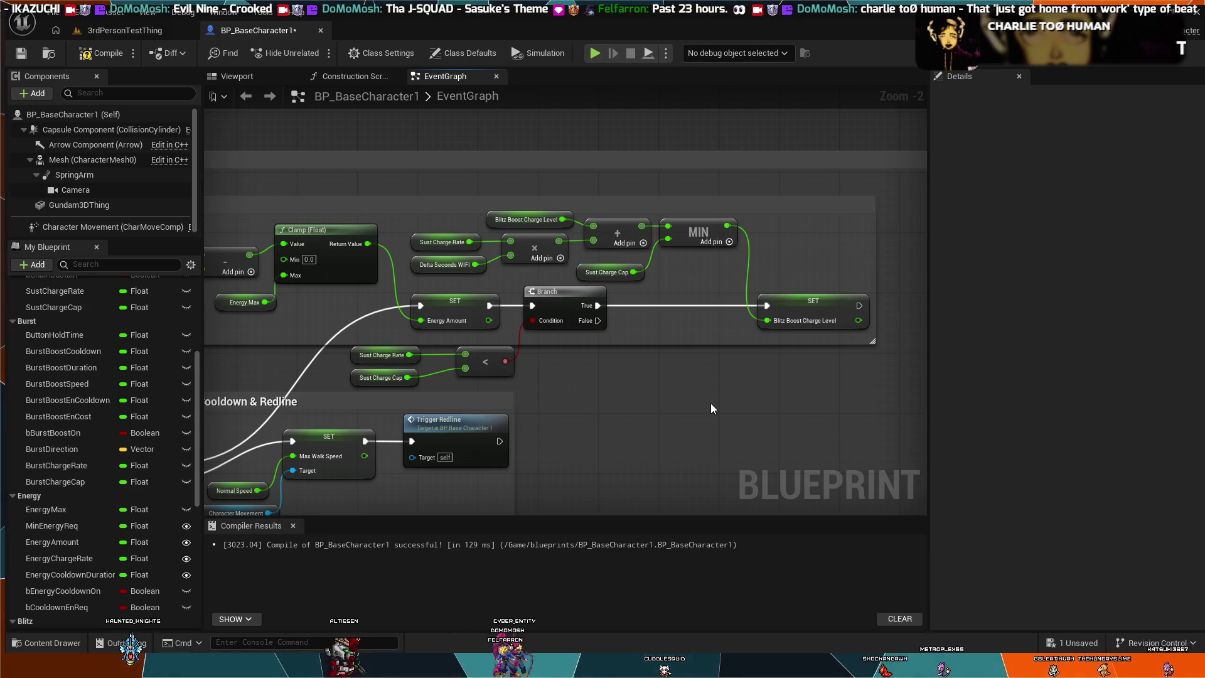
{"action": "scroll", "coordinate": [762, 409], "scroll_direction": "down", "scroll_amount": 1}
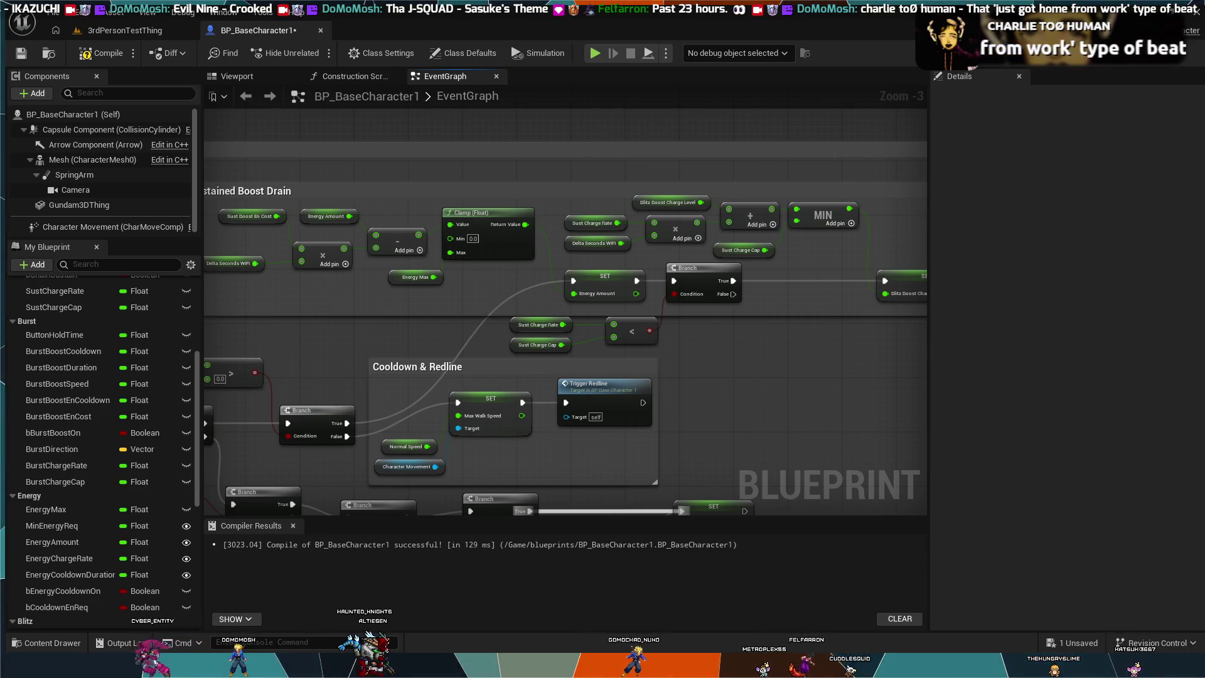
{"action": "mouse_move", "coordinate": [493, 379]}
{"action": "left_mouse_down"}
{"action": "mouse_move", "coordinate": [493, 201]}
{"action": "mouse_move", "coordinate": [890, 294]}
{"action": "mouse_move", "coordinate": [776, 512]}
{"action": "left_mouse_up"}
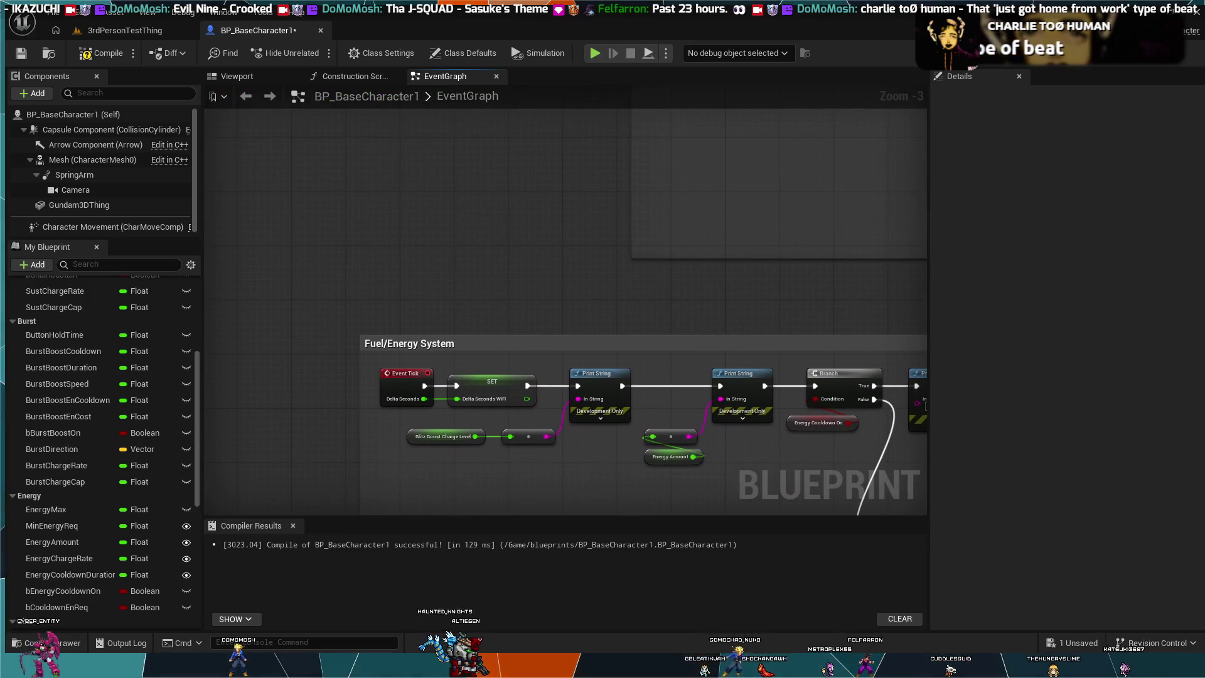
{"action": "scroll", "coordinate": [500, 296], "scroll_direction": "down", "scroll_amount": 2}
{"action": "scroll", "coordinate": [496, 250], "scroll_direction": "down", "scroll_amount": 1}
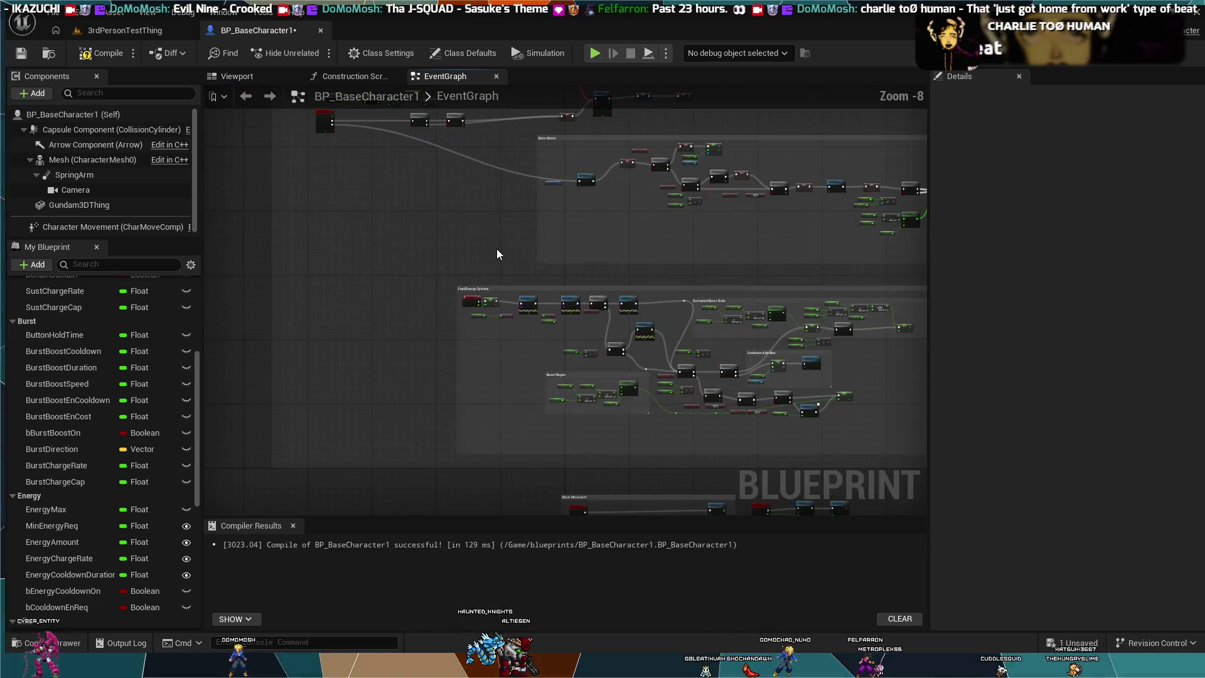
{"action": "left_click_drag", "start_coordinate": [496, 250], "coordinate": [493, 440]}
{"action": "scroll", "coordinate": [493, 440], "scroll_direction": "up", "scroll_amount": 2}
{"action": "left_click_drag", "start_coordinate": [419, 349], "coordinate": [556, 404]}
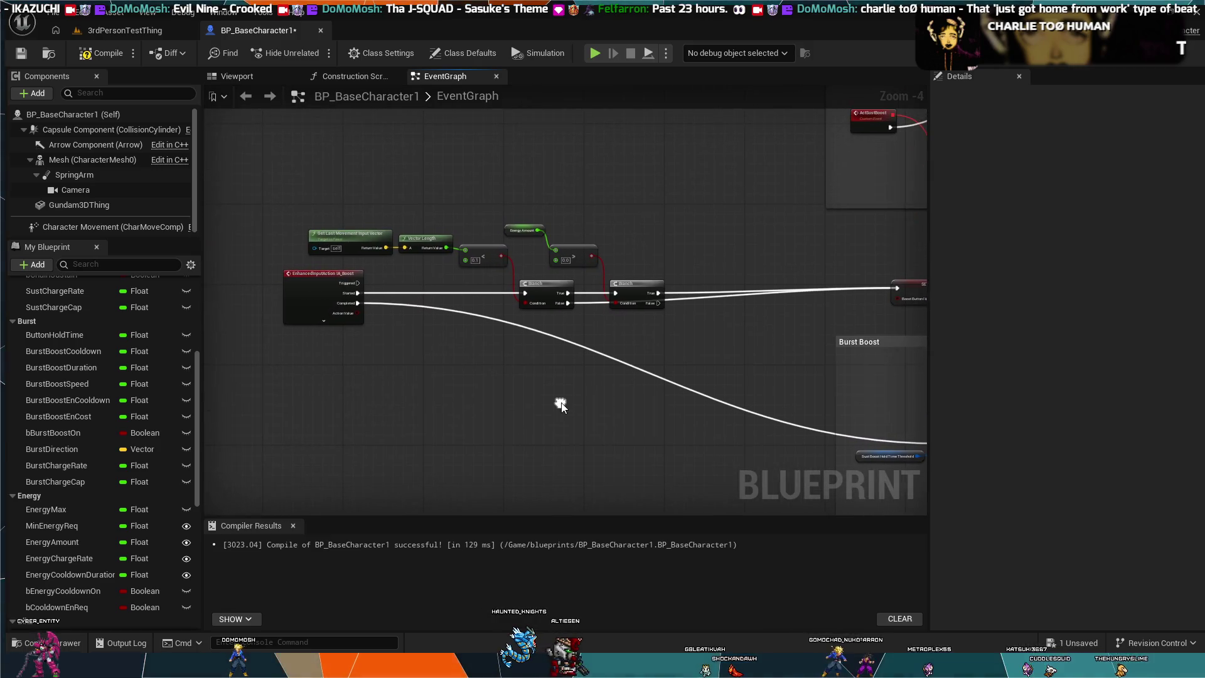
{"action": "scroll", "coordinate": [440, 342], "scroll_direction": "up", "scroll_amount": 2}
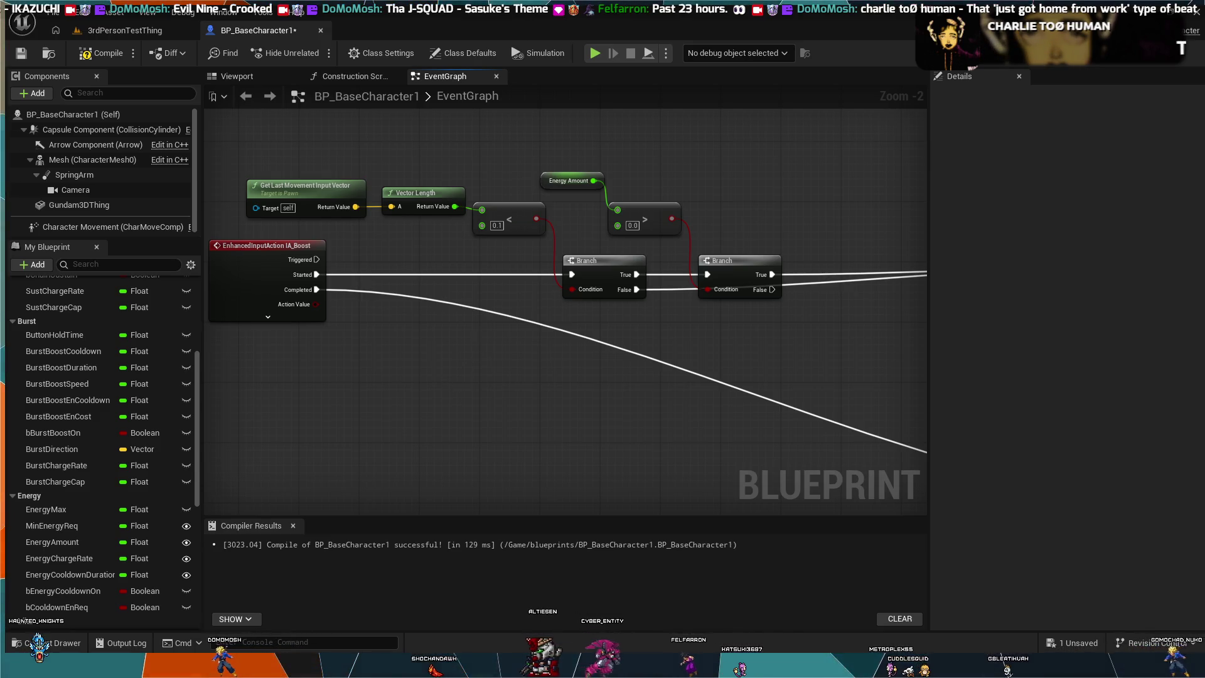
{"action": "left_click_drag", "start_coordinate": [820, 347], "coordinate": [534, 334]}
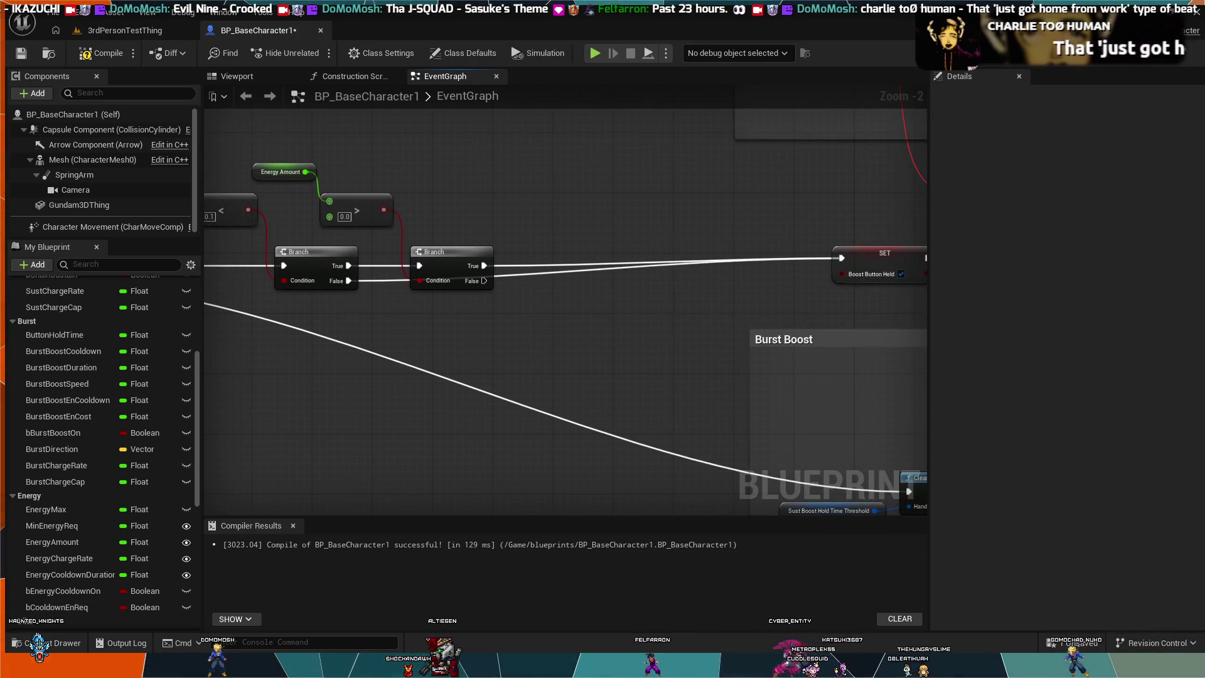
{"action": "left_click_drag", "start_coordinate": [507, 188], "coordinate": [539, 199]}
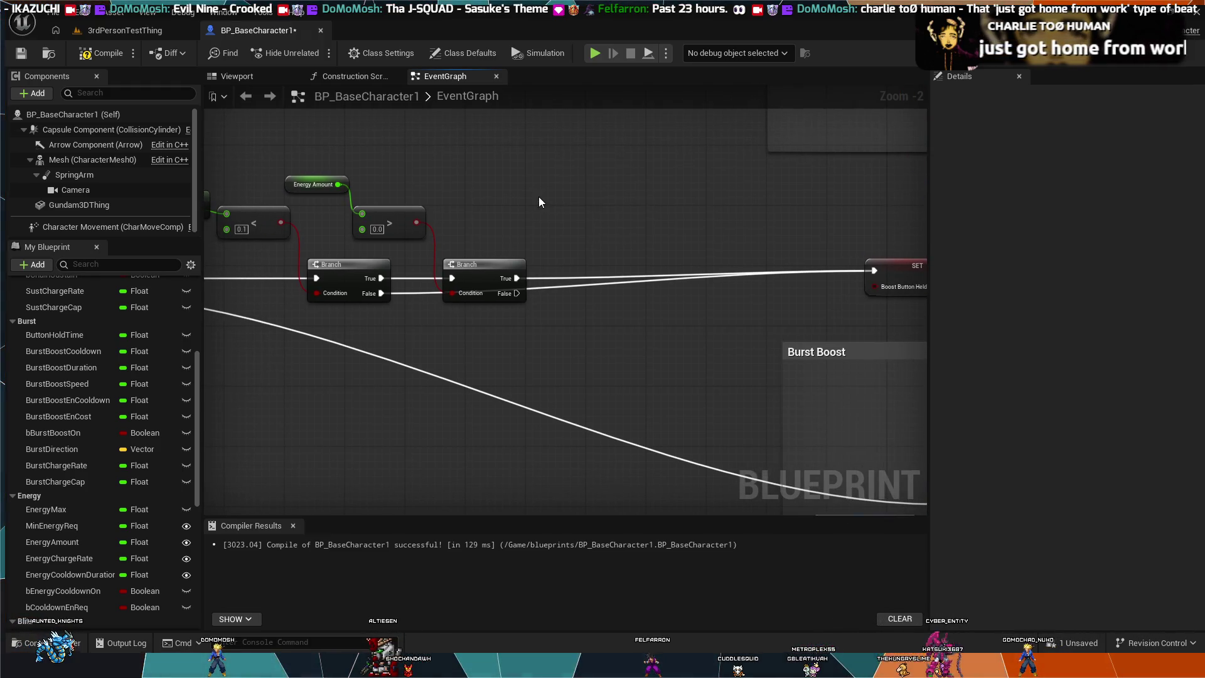
Try a reroute point on the first Branch's False wire and a raised second Branch, undoing both
{"action": "double_click", "coordinate": [411, 294]}
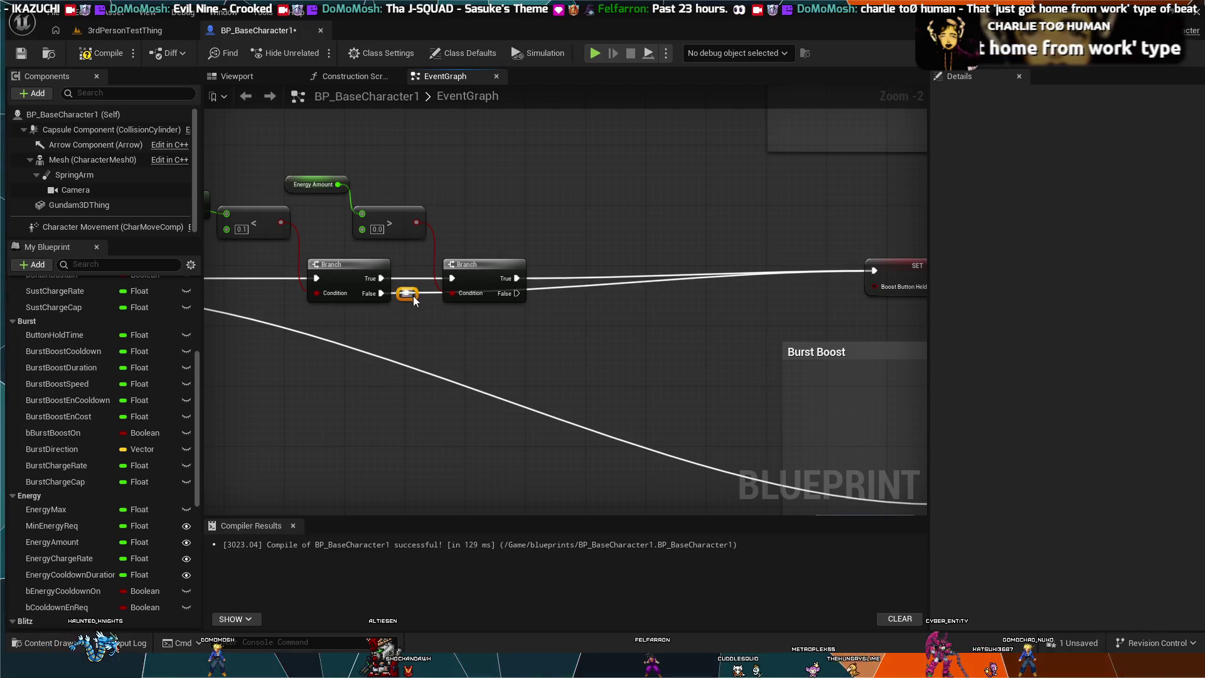
{"action": "mouse_move", "coordinate": [413, 296]}
{"action": "left_mouse_down"}
{"action": "mouse_move", "coordinate": [423, 309]}
{"action": "mouse_move", "coordinate": [567, 325]}
{"action": "mouse_move", "coordinate": [547, 338]}
{"action": "left_mouse_up"}
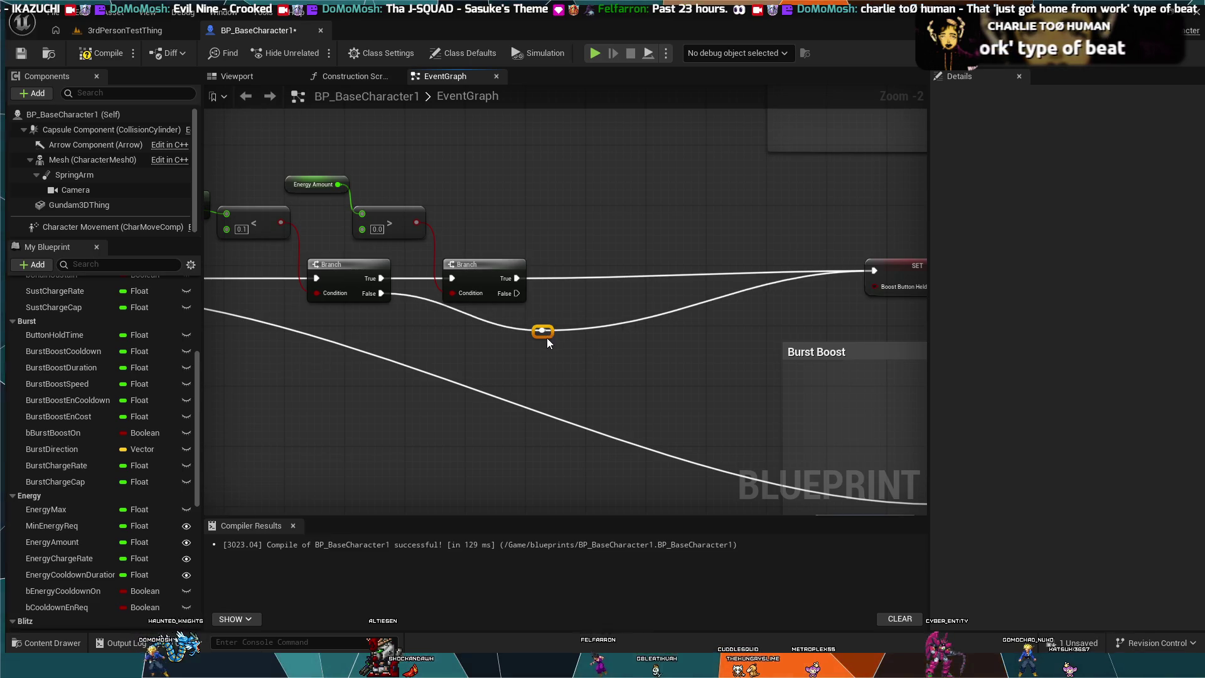
{"action": "key", "text": "ctrl+z"}
{"action": "mouse_move", "coordinate": [496, 267]}
{"action": "left_mouse_down"}
{"action": "mouse_move", "coordinate": [506, 224]}
{"action": "mouse_move", "coordinate": [498, 253]}
{"action": "mouse_move", "coordinate": [502, 224]}
{"action": "mouse_move", "coordinate": [685, 273]}
{"action": "mouse_move", "coordinate": [730, 299]}
{"action": "mouse_move", "coordinate": [459, 223]}
{"action": "left_mouse_up"}
{"action": "key", "text": "ctrl+z"}
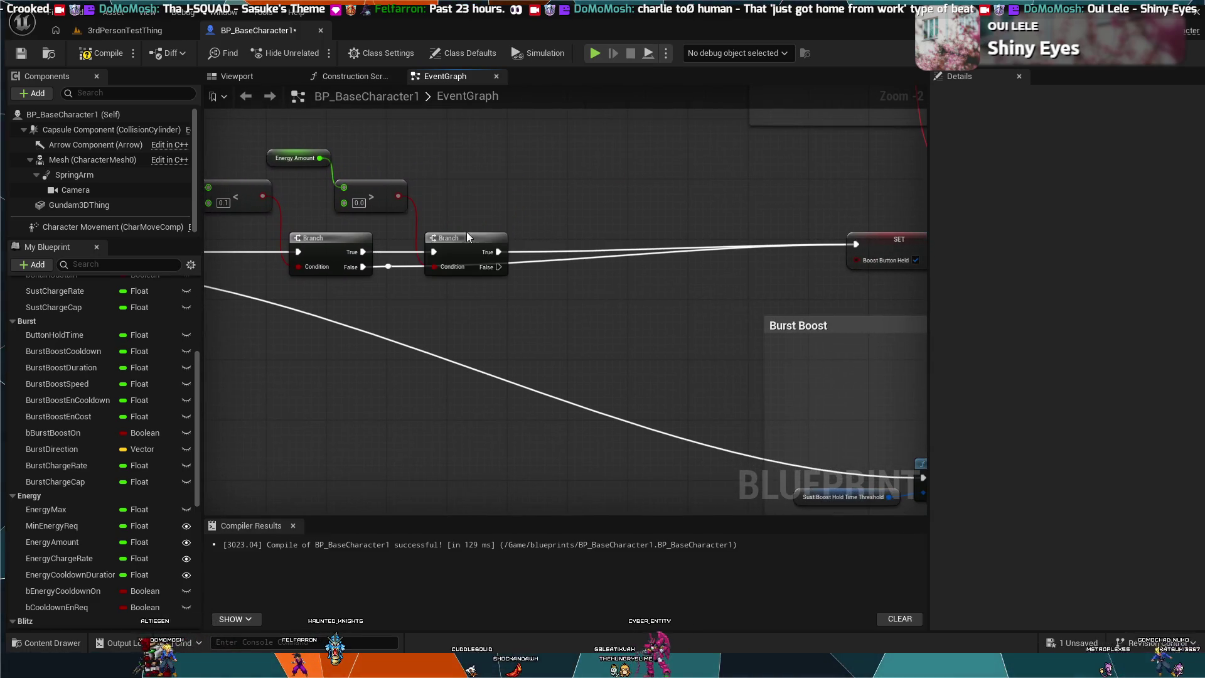
Add two level reroute points on the first Branch's False wire, routed below the second Branch
{"action": "double_click", "coordinate": [390, 269]}
{"action": "mouse_move", "coordinate": [390, 270]}
{"action": "left_mouse_down"}
{"action": "mouse_move", "coordinate": [420, 304]}
{"action": "mouse_move", "coordinate": [447, 303]}
{"action": "left_mouse_up"}
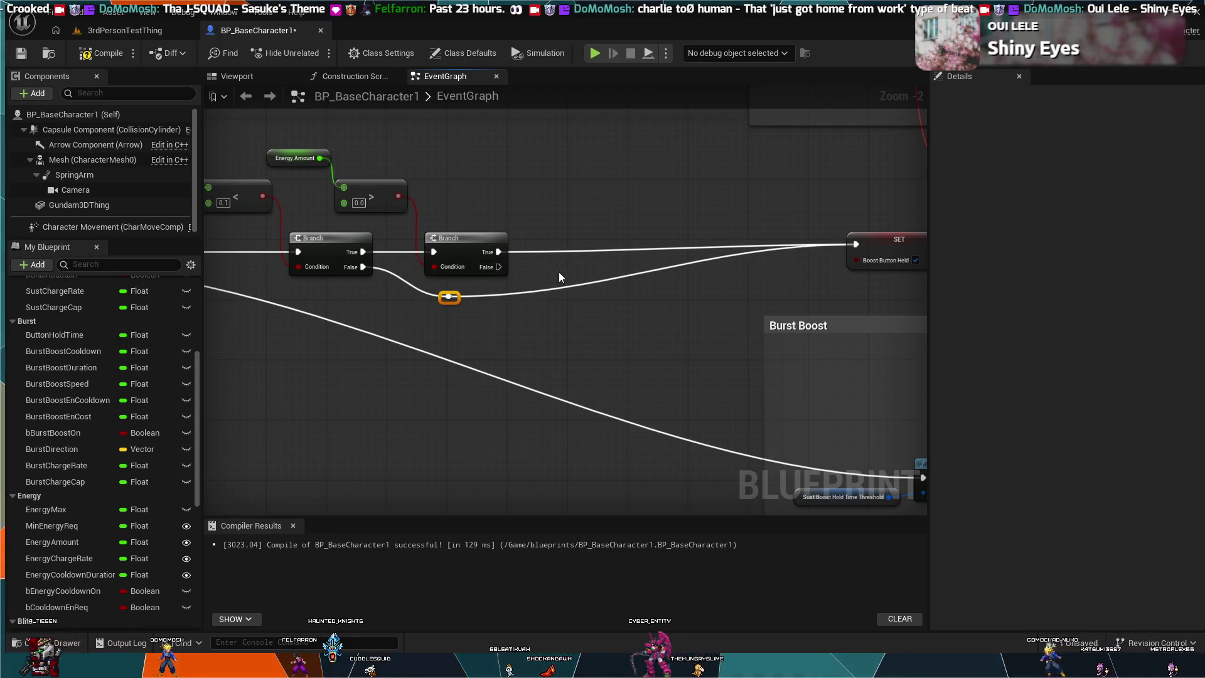
{"action": "double_click", "coordinate": [695, 262]}
{"action": "mouse_move", "coordinate": [697, 267]}
{"action": "left_mouse_down"}
{"action": "mouse_move", "coordinate": [690, 300]}
{"action": "mouse_move", "coordinate": [786, 293]}
{"action": "left_mouse_up"}
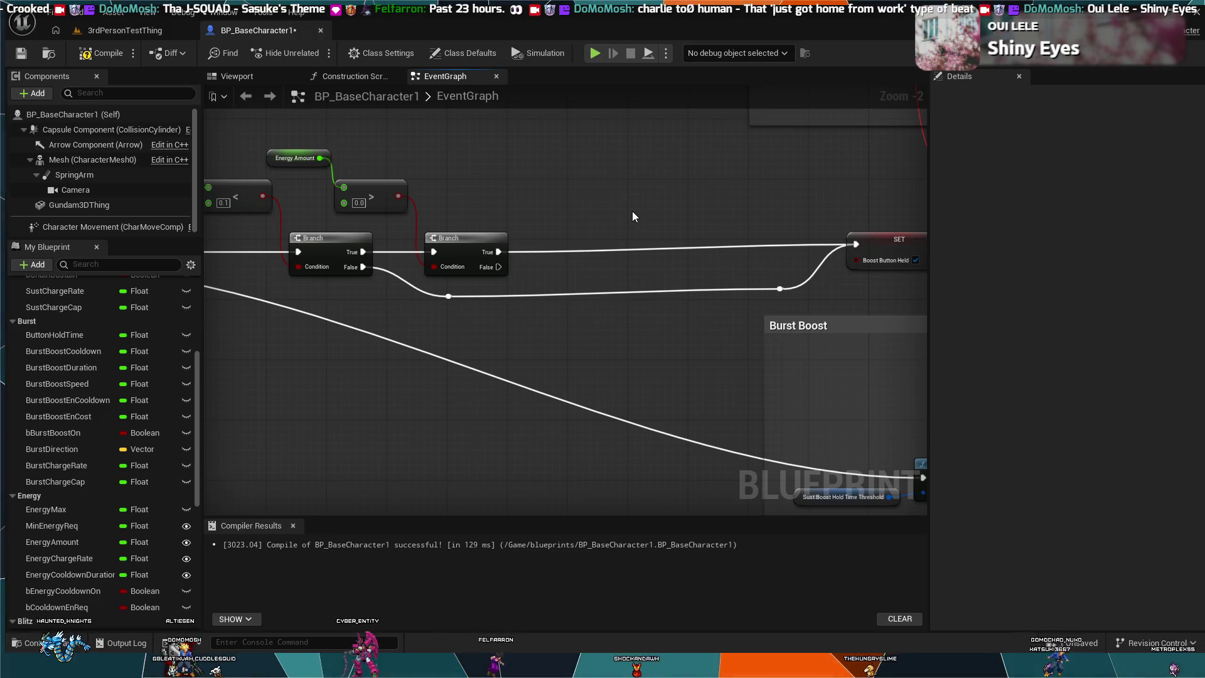
Straighten the False wire through the reroute points and raise the second Branch to level its wire
{"action": "scroll", "coordinate": [631, 211], "scroll_direction": "down", "scroll_amount": 5}
{"action": "scroll", "coordinate": [629, 213], "scroll_direction": "up", "scroll_amount": 4}
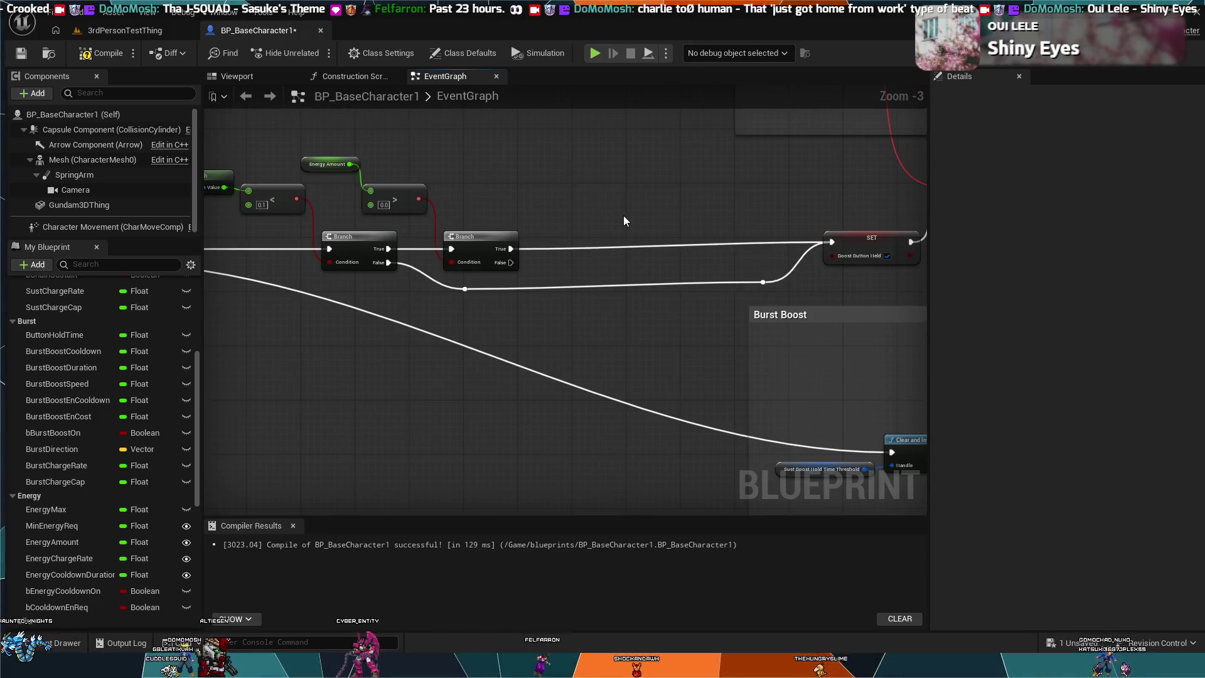
{"action": "scroll", "coordinate": [622, 220], "scroll_direction": "up", "scroll_amount": 3}
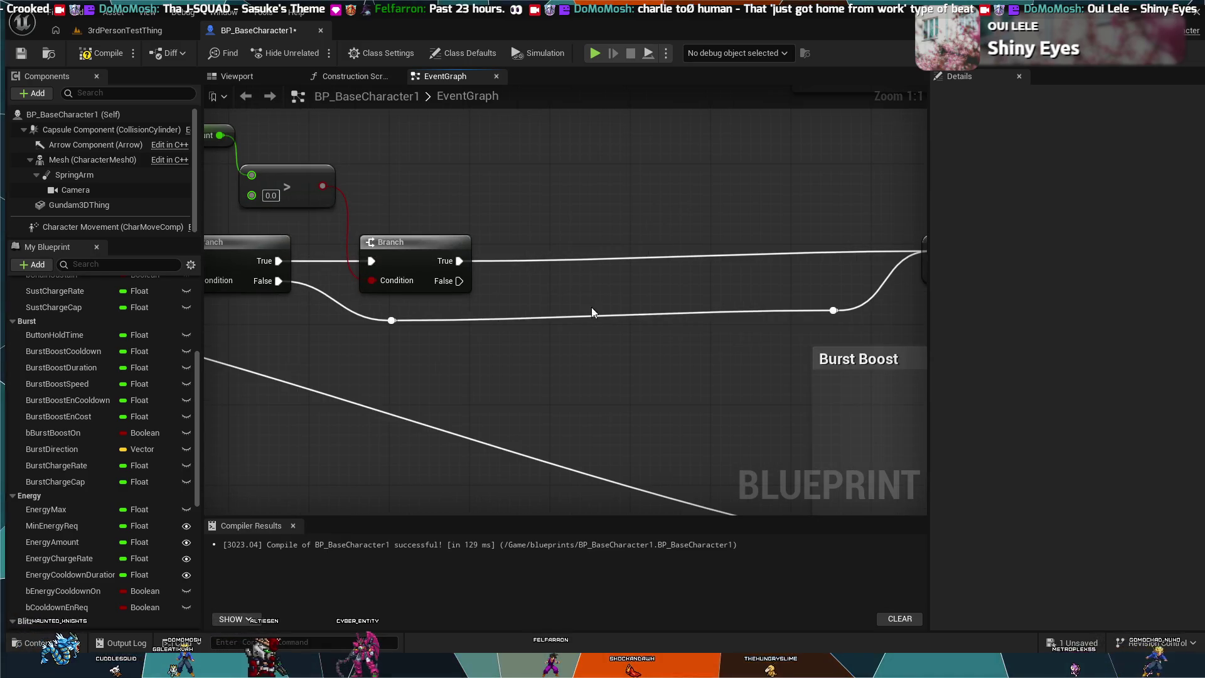
{"action": "left_click_drag", "start_coordinate": [834, 310], "coordinate": [834, 322]}
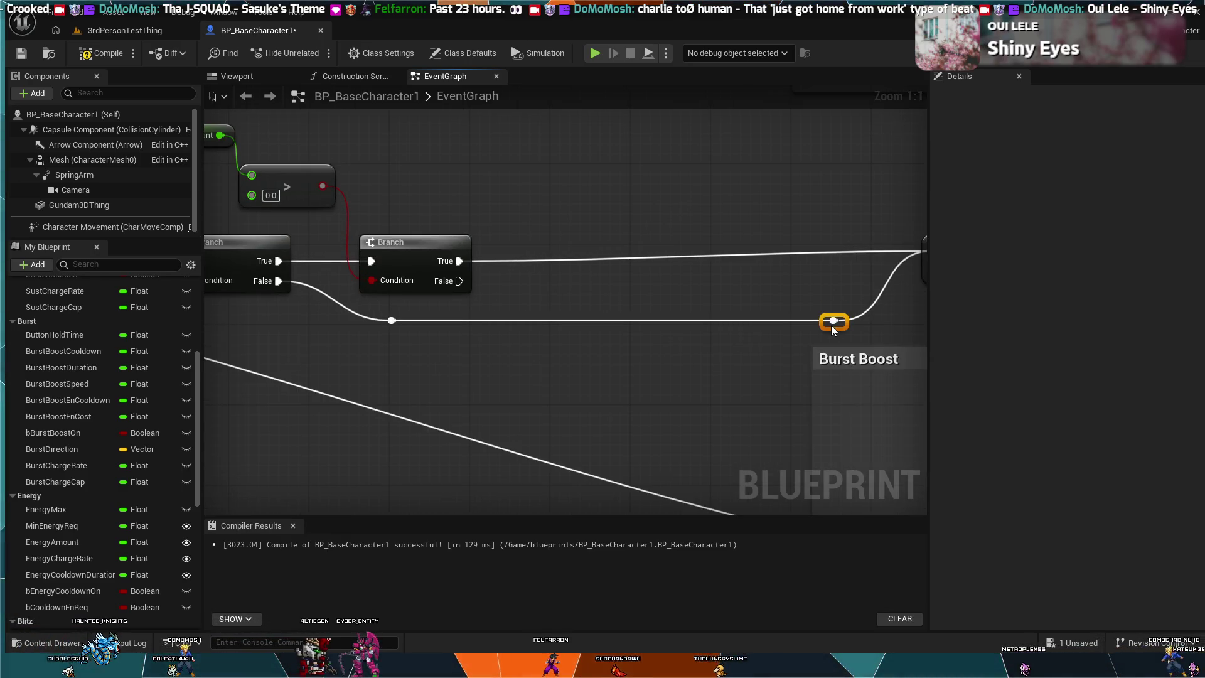
{"action": "left_click", "coordinate": [842, 225]}
{"action": "left_click_drag", "start_coordinate": [395, 242], "coordinate": [401, 238]}
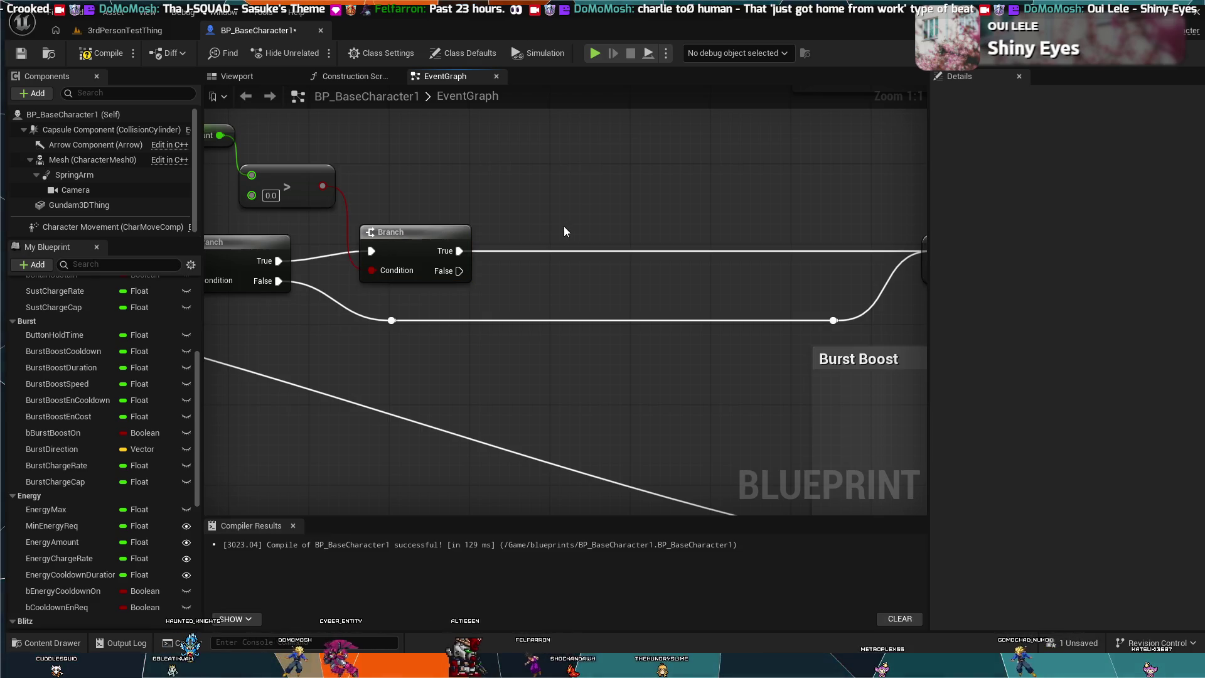
{"action": "scroll", "coordinate": [550, 199], "scroll_direction": "down", "scroll_amount": 1}
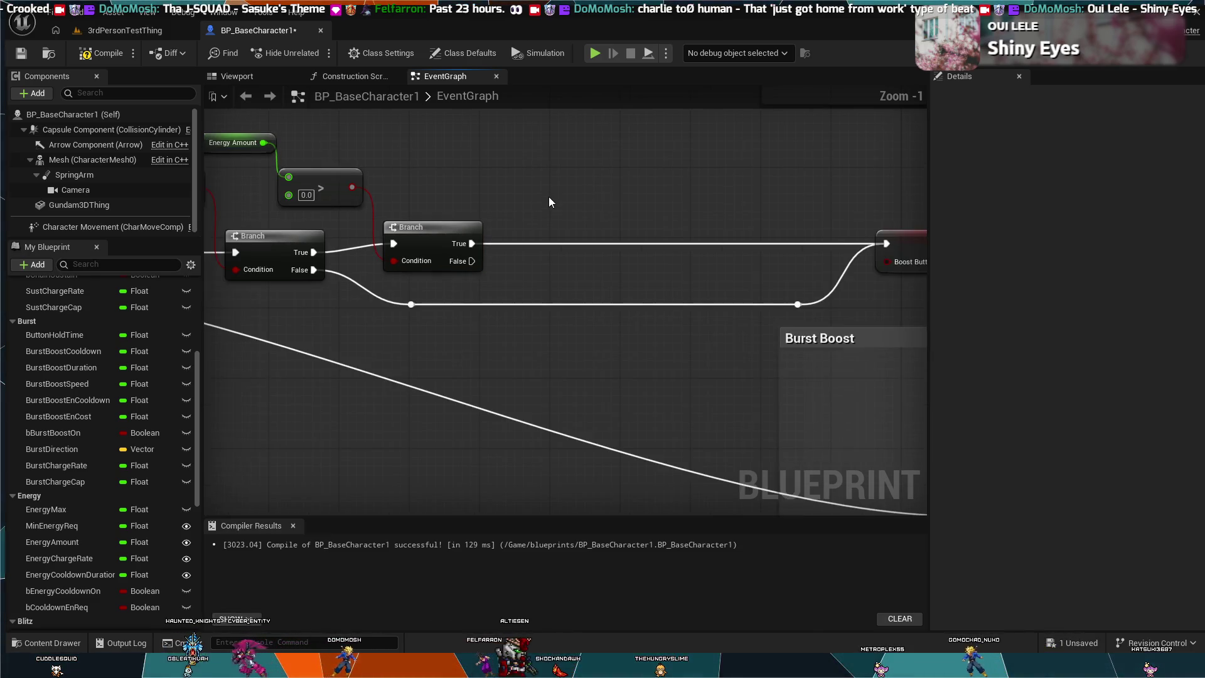
{"action": "scroll", "coordinate": [550, 200], "scroll_direction": "down", "scroll_amount": 1}
{"action": "scroll", "coordinate": [549, 201], "scroll_direction": "down", "scroll_amount": 1}
{"action": "scroll", "coordinate": [549, 202], "scroll_direction": "down", "scroll_amount": 1}
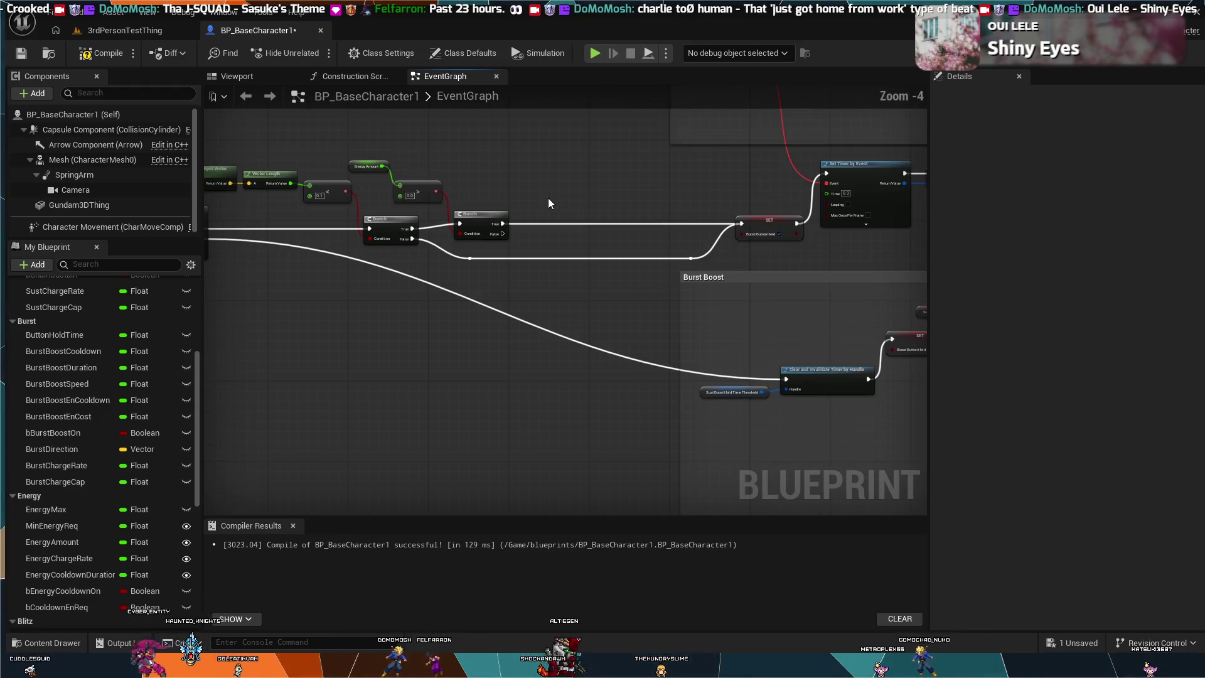
{"action": "scroll", "coordinate": [547, 201], "scroll_direction": "down", "scroll_amount": 1}
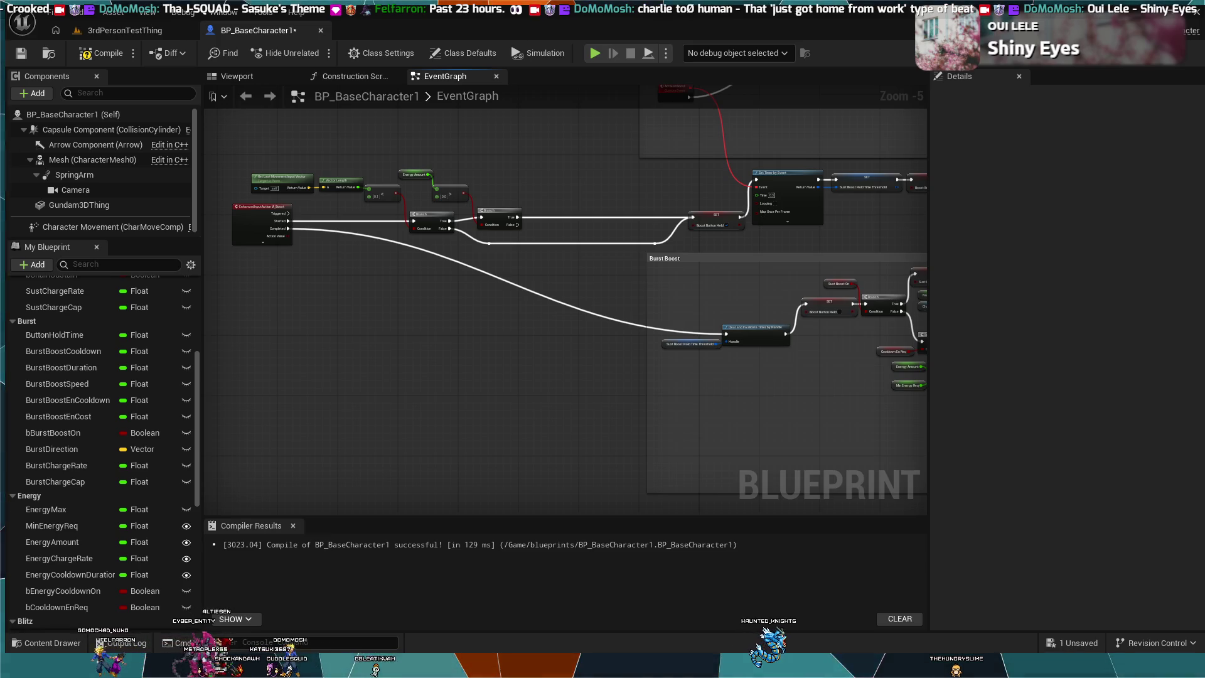
{"action": "scroll", "coordinate": [452, 347], "scroll_direction": "up", "scroll_amount": 4}
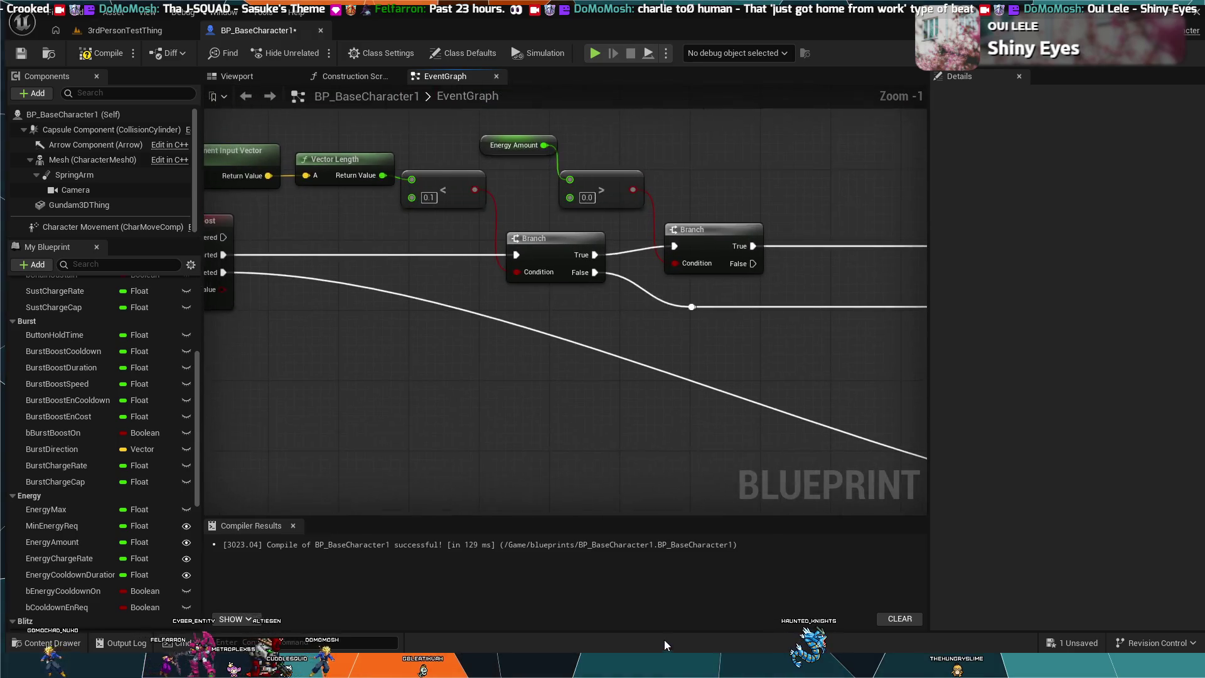
{"action": "mouse_move", "coordinate": [609, 319]}
{"action": "left_mouse_down"}
{"action": "mouse_move", "coordinate": [633, 408]}
{"action": "mouse_move", "coordinate": [648, 410]}
{"action": "left_mouse_up"}
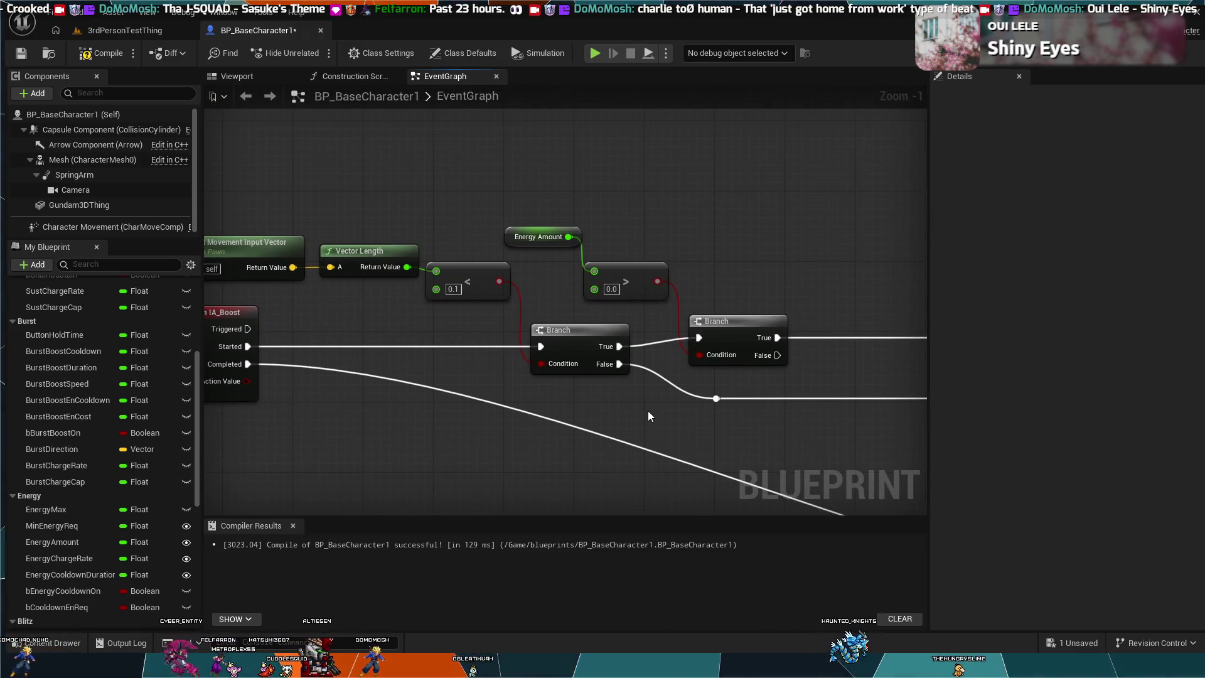
{"action": "mouse_move", "coordinate": [796, 411]}
{"action": "left_mouse_down"}
{"action": "mouse_move", "coordinate": [569, 391]}
{"action": "mouse_move", "coordinate": [447, 356]}
{"action": "left_mouse_up"}
{"action": "left_click_drag", "start_coordinate": [528, 349], "coordinate": [398, 367]}
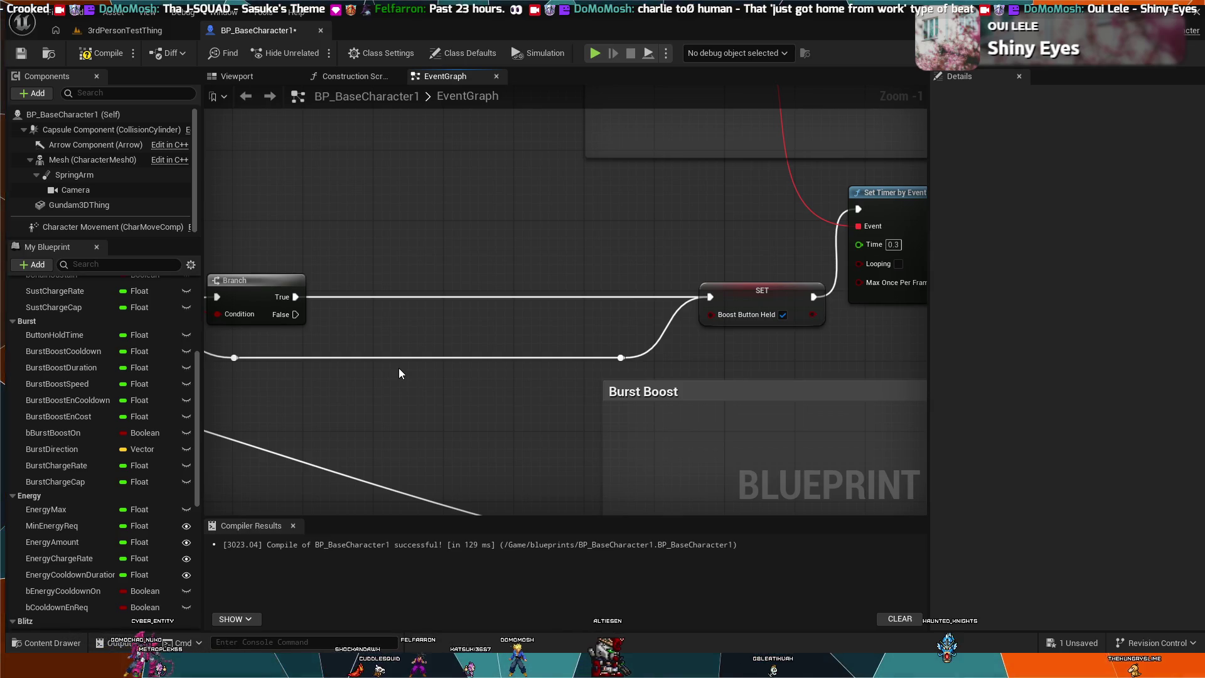
{"action": "left_click_drag", "start_coordinate": [358, 190], "coordinate": [452, 185]}
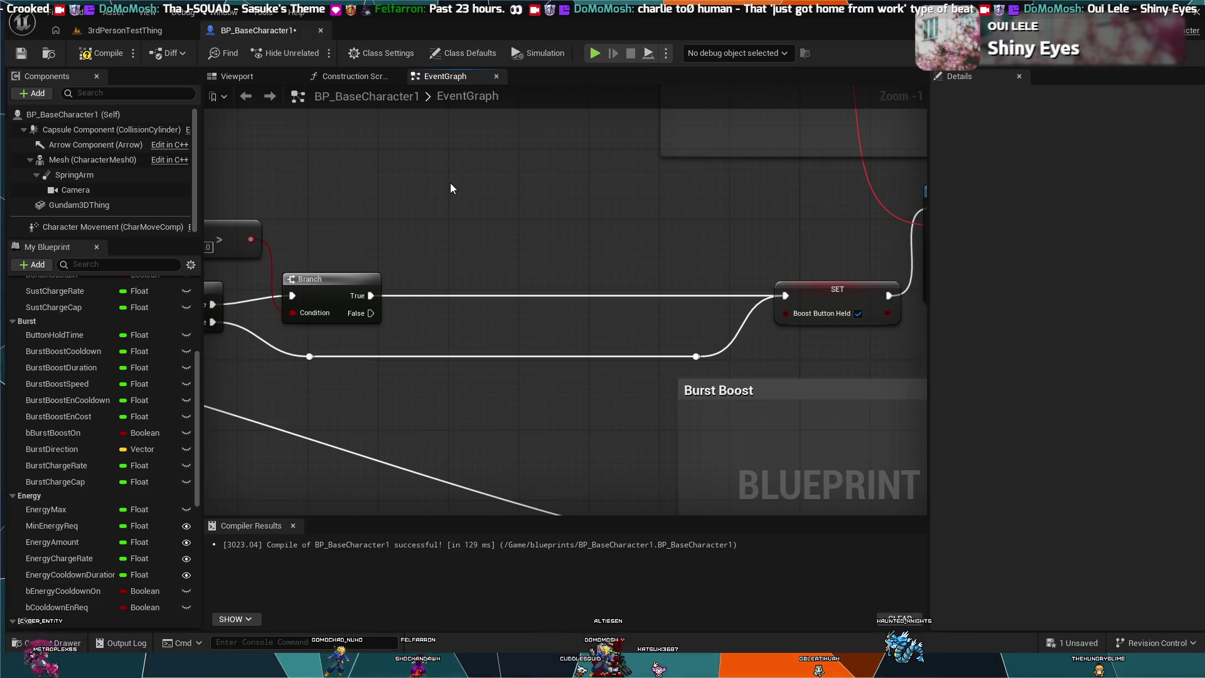
{"action": "left_click_drag", "start_coordinate": [450, 183], "coordinate": [483, 186]}
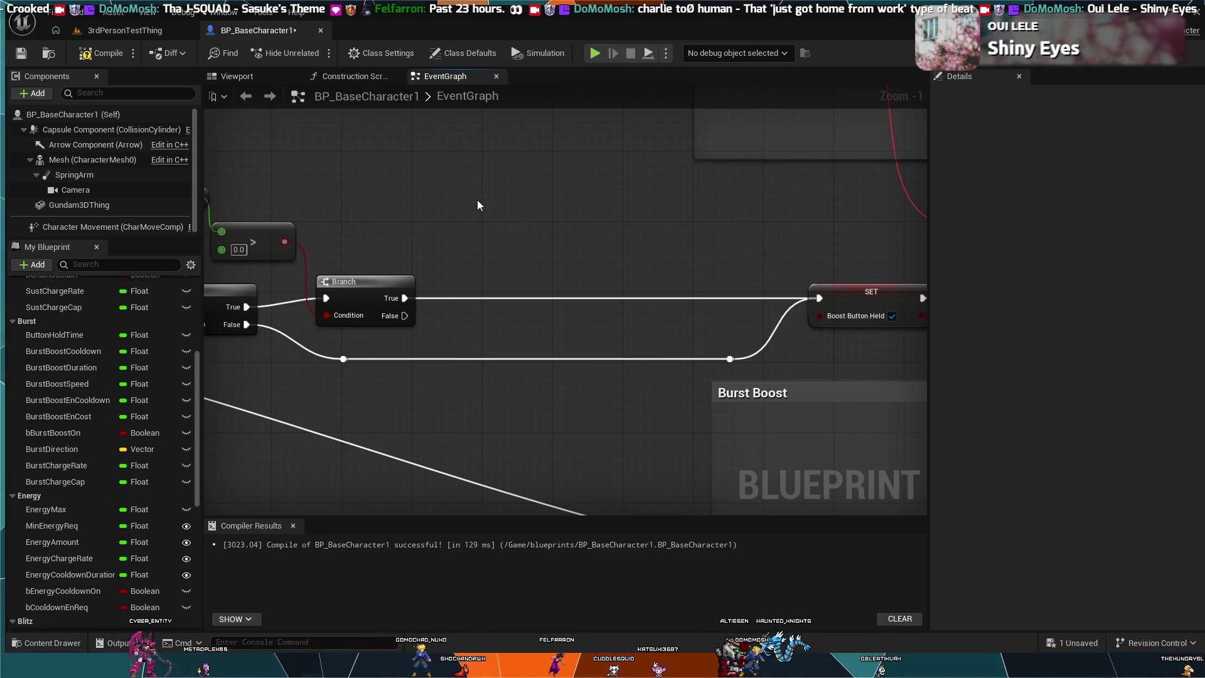
{"action": "mouse_move", "coordinate": [481, 213]}
{"action": "left_mouse_down"}
{"action": "mouse_move", "coordinate": [533, 224]}
{"action": "mouse_move", "coordinate": [513, 242]}
{"action": "mouse_move", "coordinate": [371, 267]}
{"action": "mouse_move", "coordinate": [322, 258]}
{"action": "mouse_move", "coordinate": [622, 297]}
{"action": "left_mouse_up"}
{"action": "scroll", "coordinate": [623, 297], "scroll_direction": "down", "scroll_amount": 1}
{"action": "left_click_drag", "start_coordinate": [527, 300], "coordinate": [689, 297]}
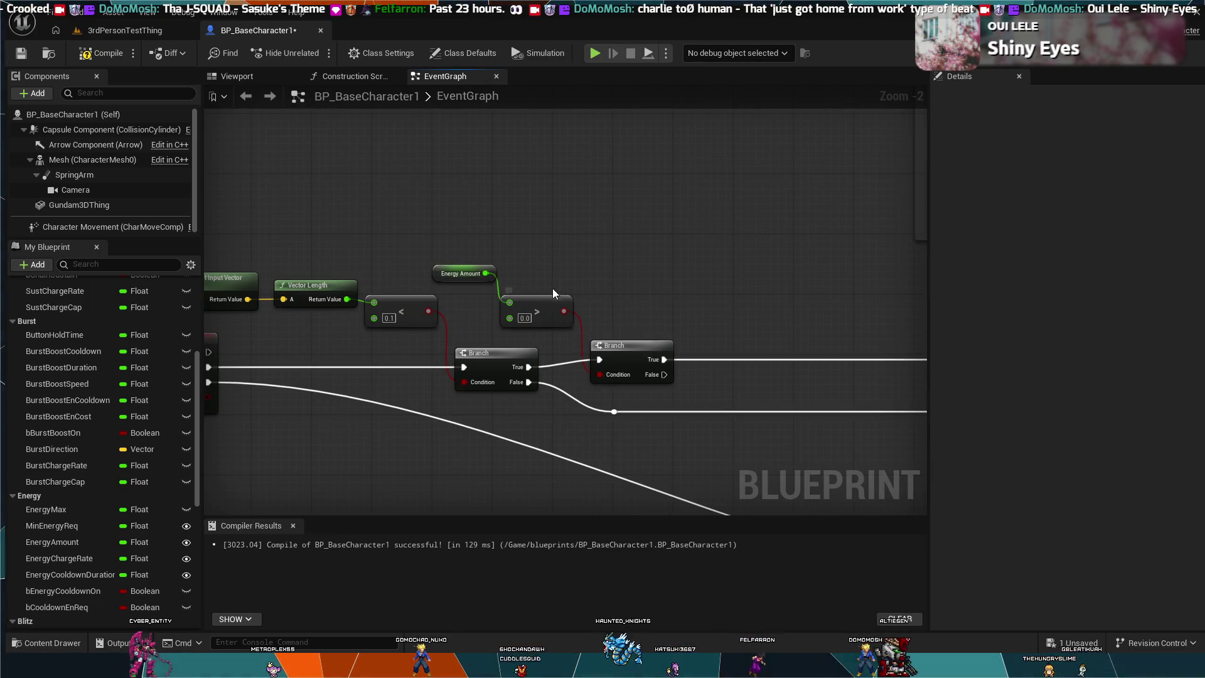
{"action": "scroll", "coordinate": [531, 243], "scroll_direction": "down", "scroll_amount": 3}
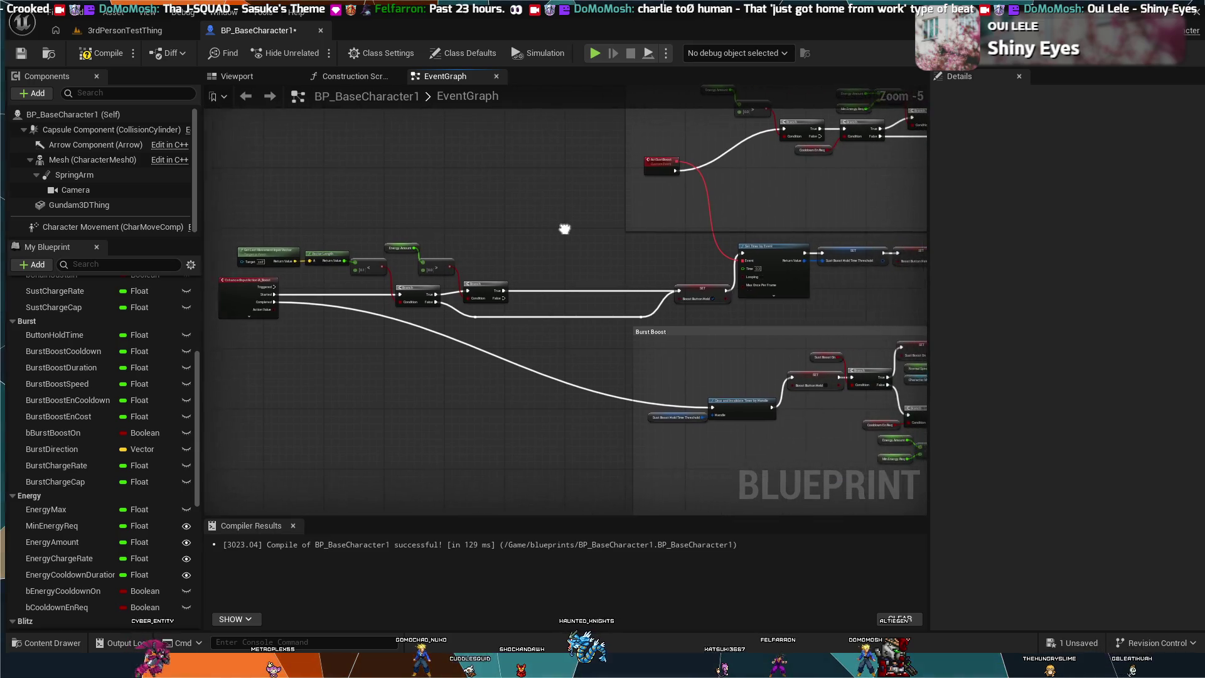
Review the boost input logic and Boost comment, then switch to the 3rdPersonTestThing level tab
{"action": "left_click_drag", "start_coordinate": [568, 226], "coordinate": [492, 228]}
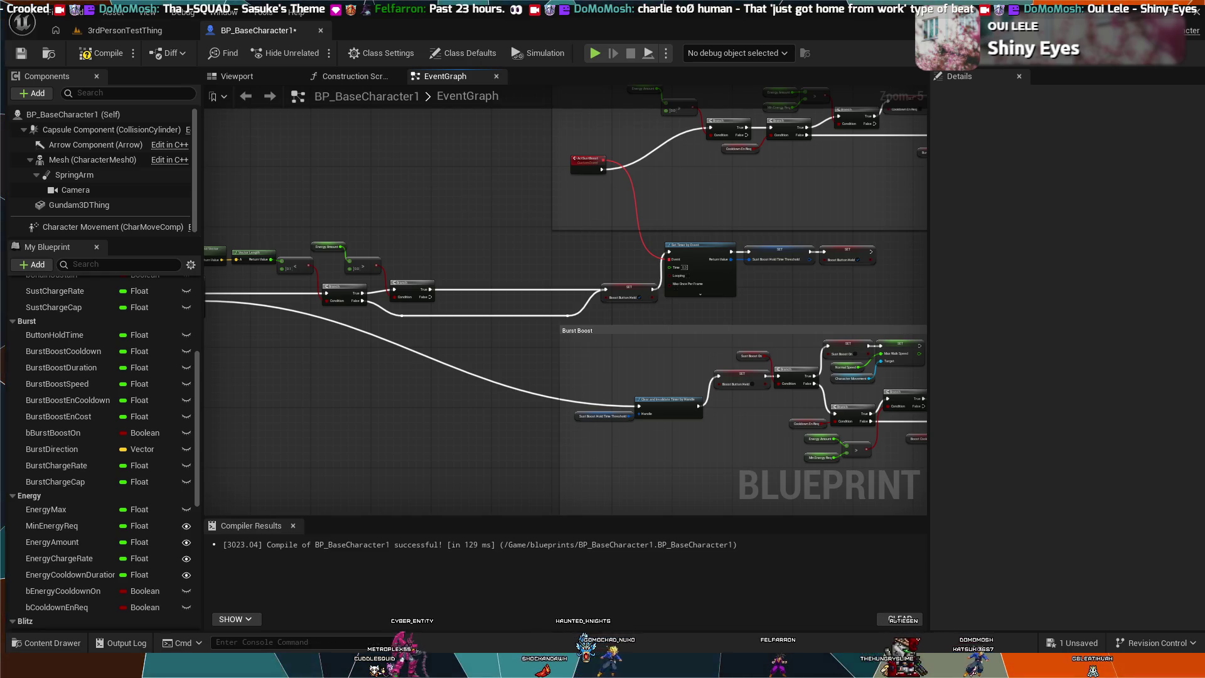
{"action": "left_click_drag", "start_coordinate": [459, 348], "coordinate": [678, 411]}
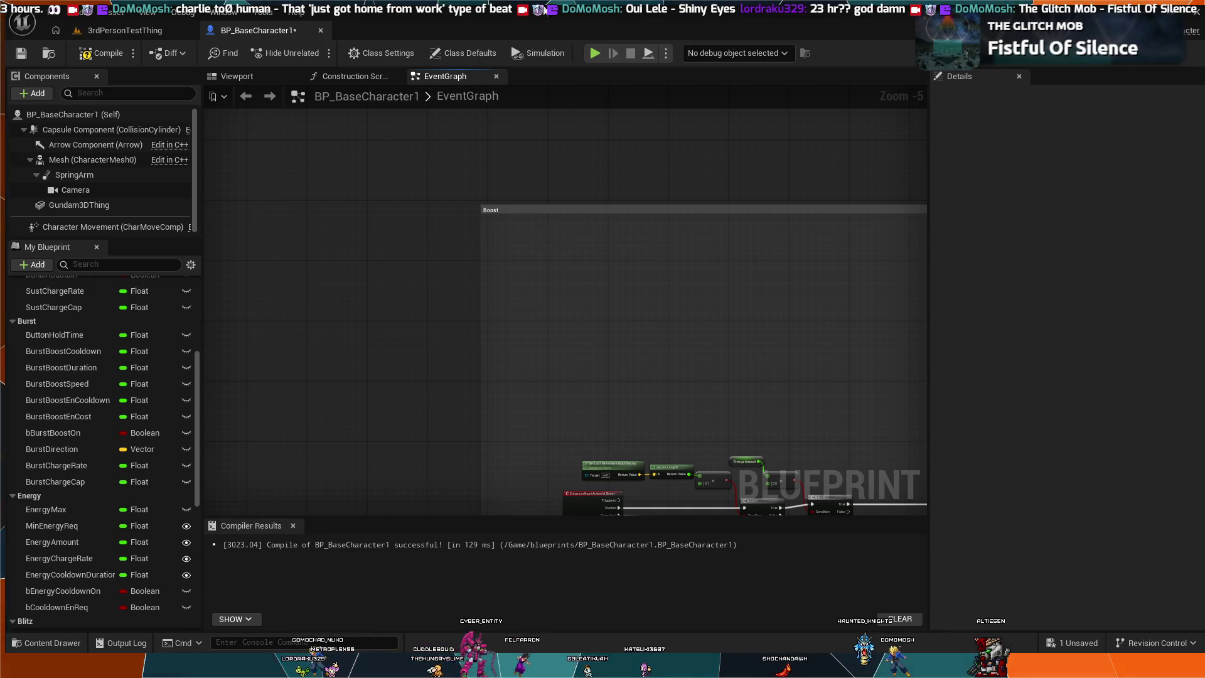
{"action": "left_click", "coordinate": [115, 36]}
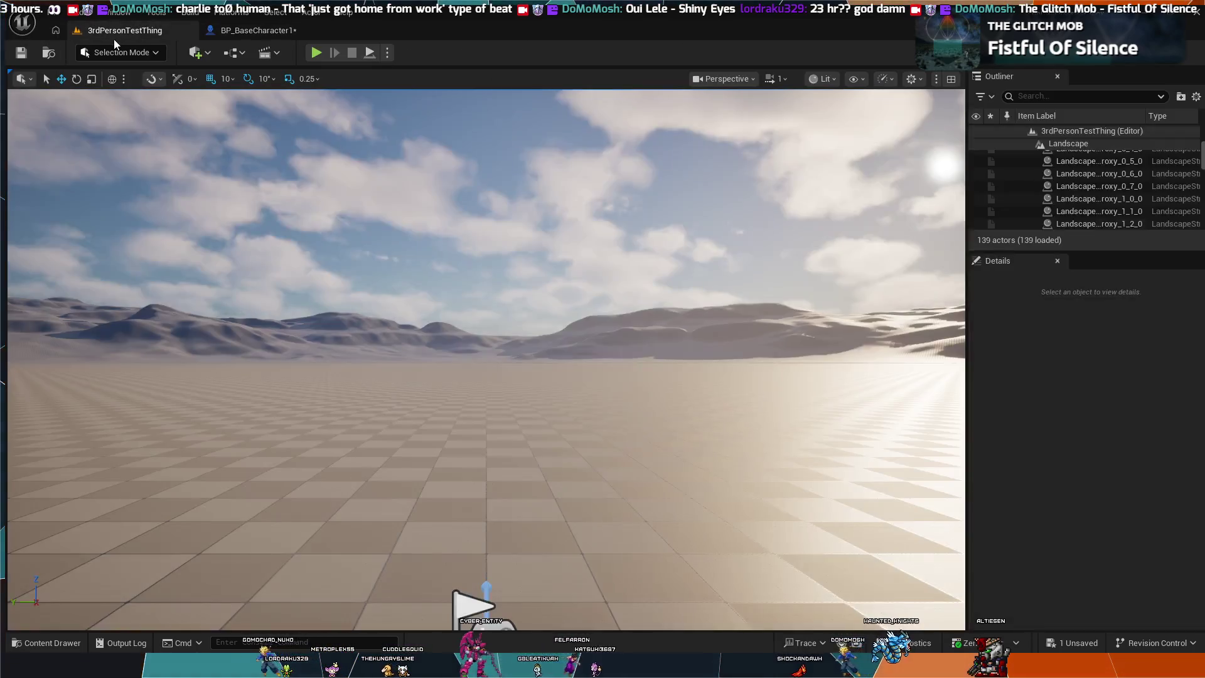
Start a Play In Editor session of 3rdPersonTestThing, then return to the BP_BaseCharacter1 EventGraph
{"action": "left_click", "coordinate": [312, 52]}
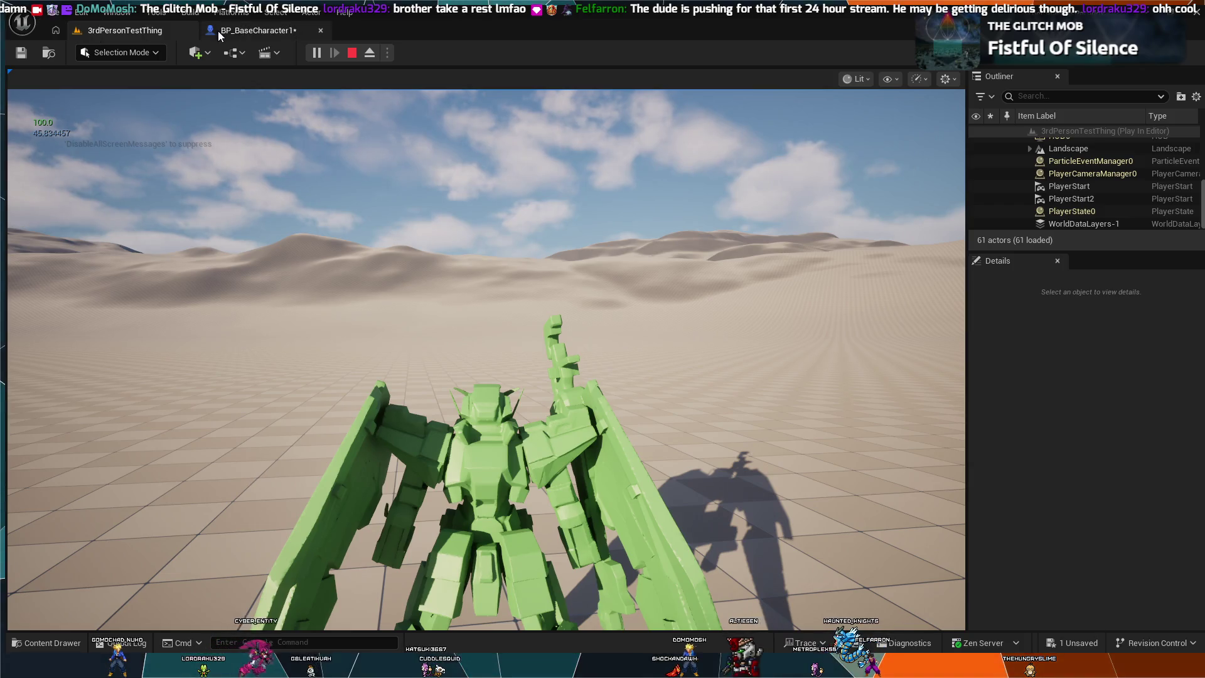
{"action": "left_click", "coordinate": [248, 32]}
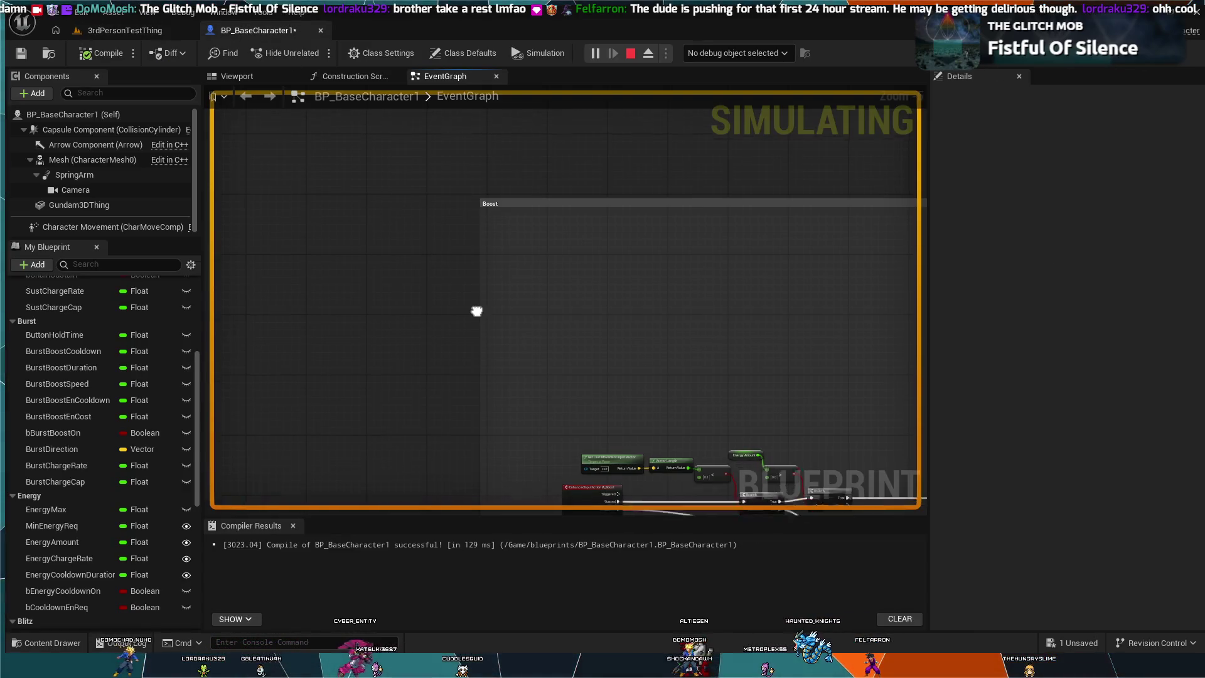
Zoom and pan the EventGraph to watch the IA_Boost Branch logic execute mid-simulation
{"action": "scroll", "coordinate": [585, 274], "scroll_direction": "up", "scroll_amount": 2}
{"action": "scroll", "coordinate": [559, 300], "scroll_direction": "down", "scroll_amount": 2}
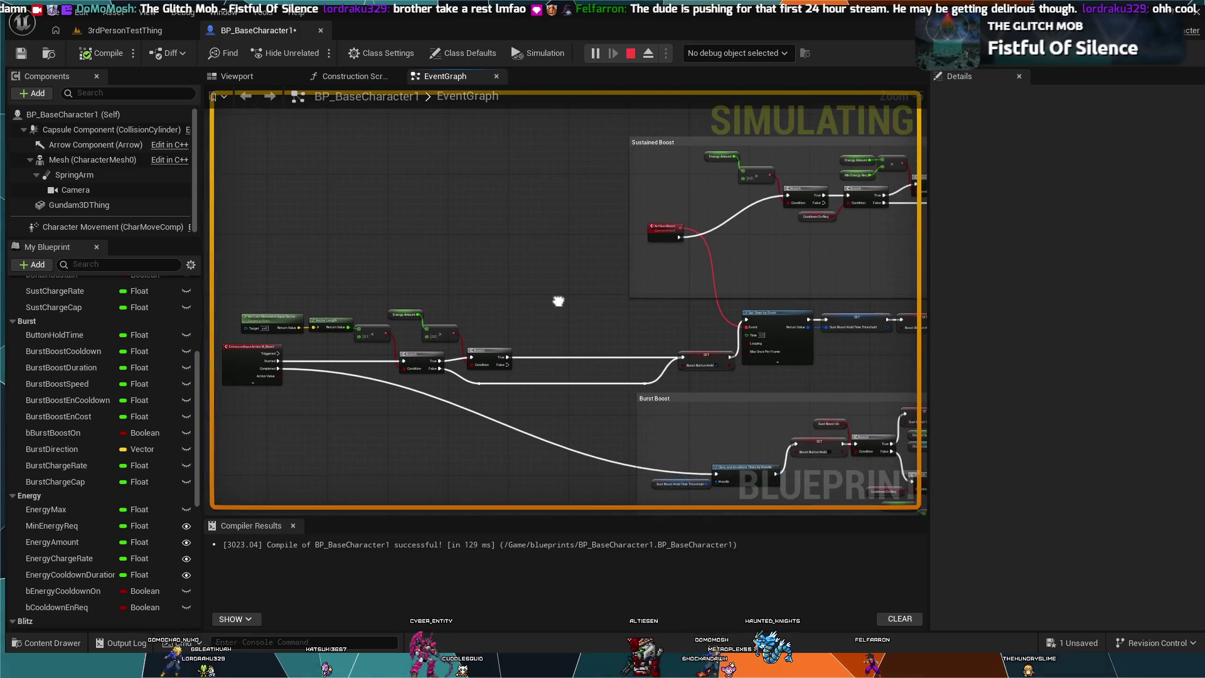
{"action": "scroll", "coordinate": [604, 271], "scroll_direction": "up", "scroll_amount": 2}
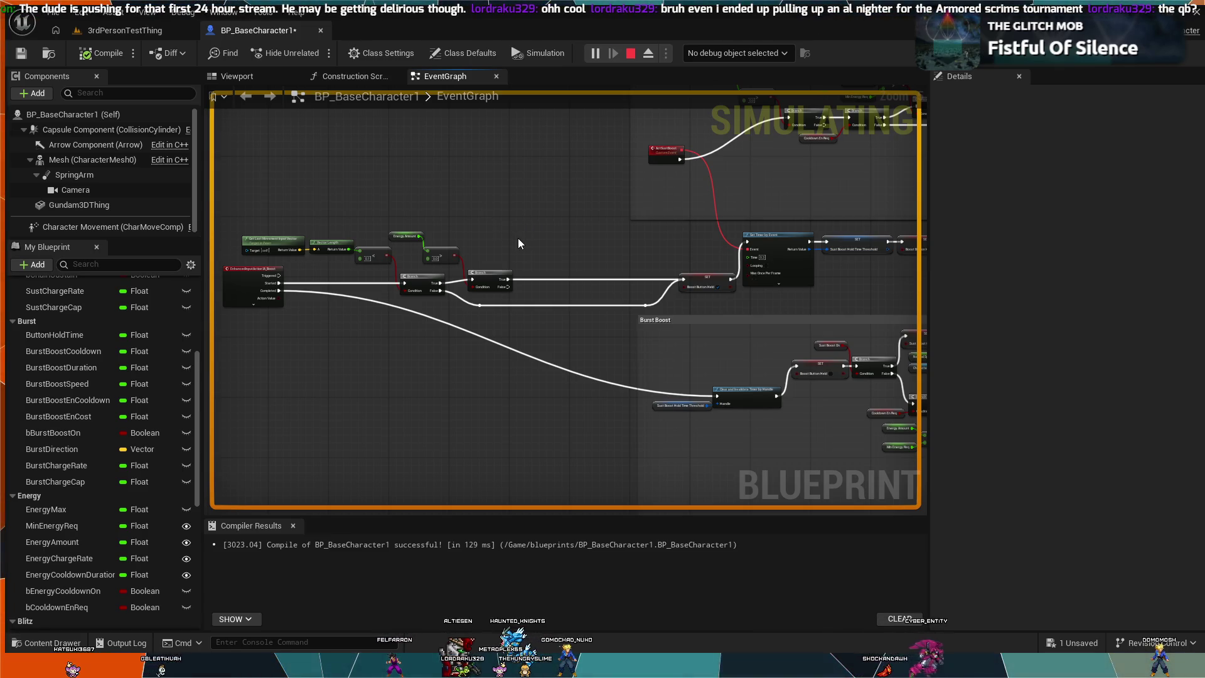
{"action": "left_click_drag", "start_coordinate": [514, 232], "coordinate": [567, 260]}
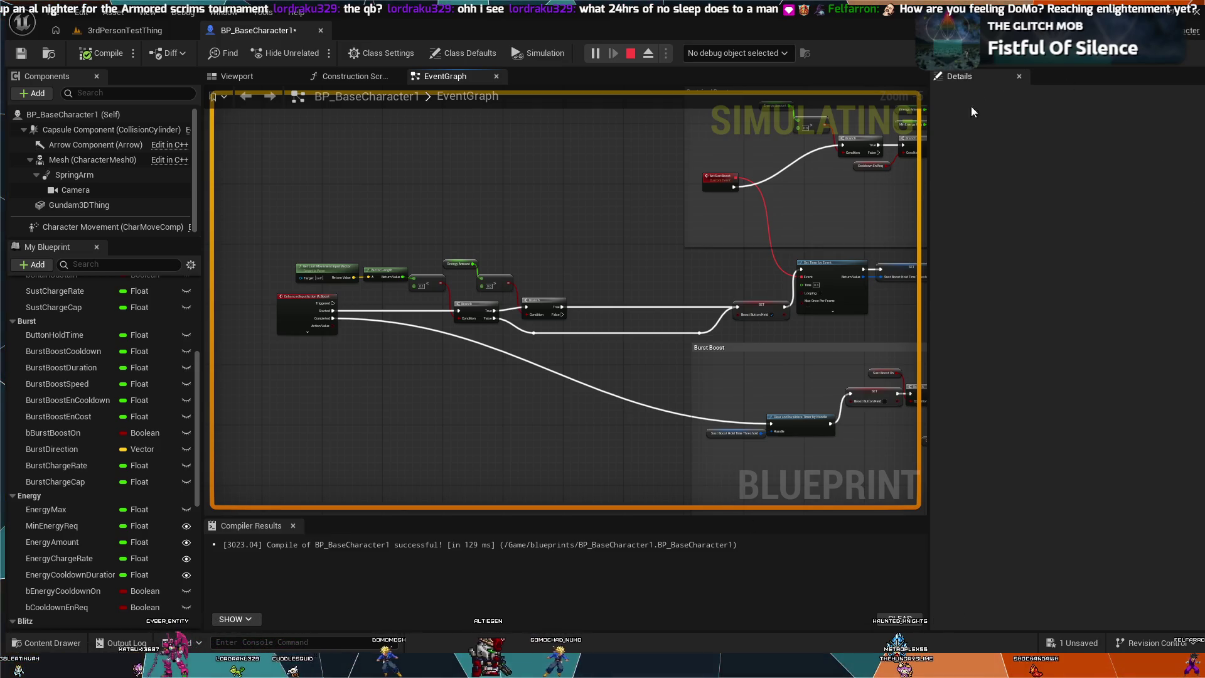
{"action": "scroll", "coordinate": [680, 422], "scroll_direction": "up", "scroll_amount": 2}
{"action": "left_click_drag", "start_coordinate": [642, 354], "coordinate": [778, 492]}
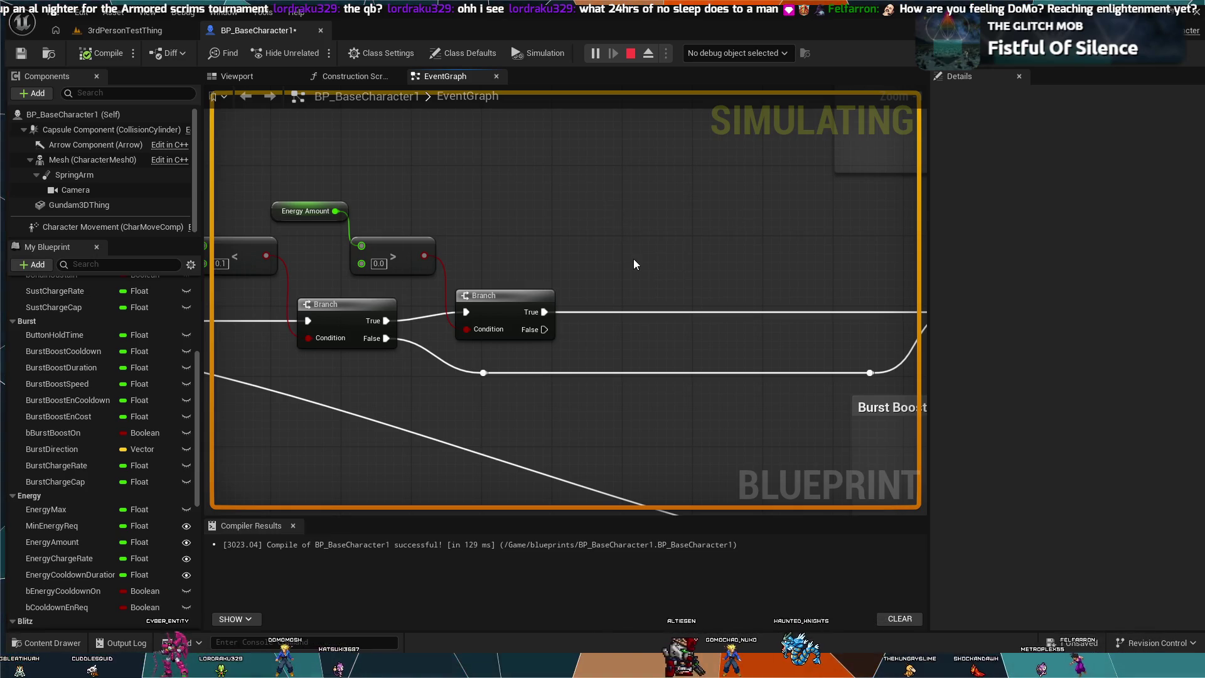
{"action": "left_click_drag", "start_coordinate": [540, 178], "coordinate": [631, 200]}
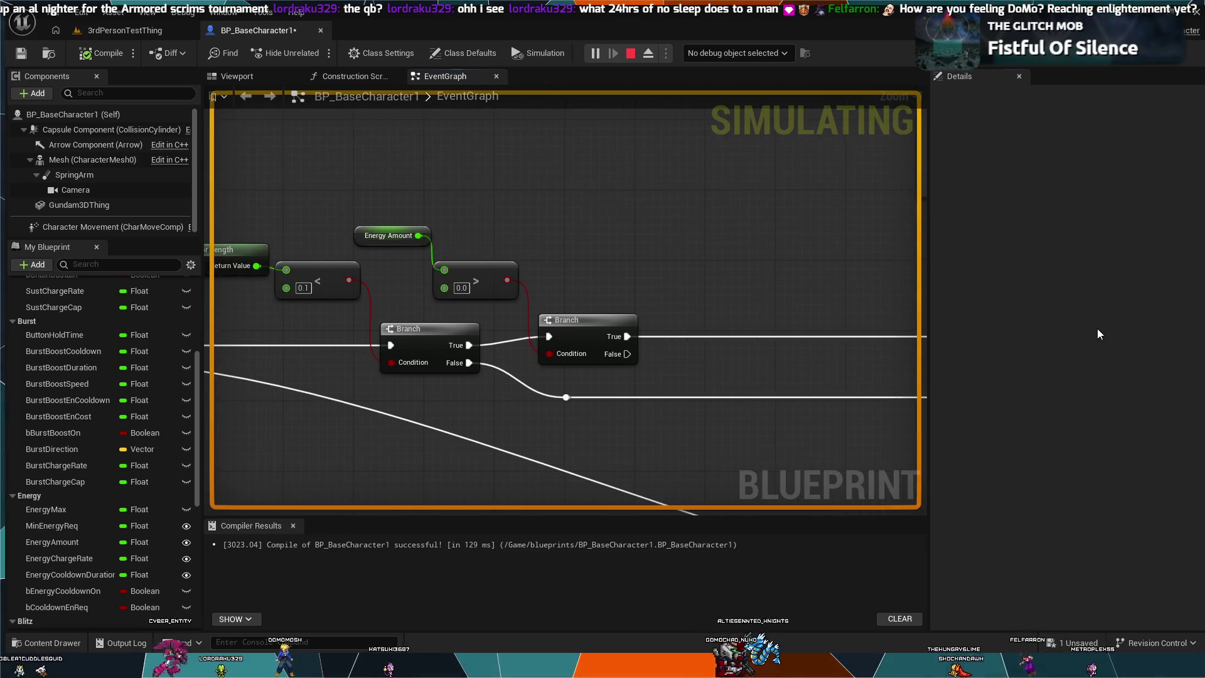
{"action": "mouse_move", "coordinate": [798, 268]}
{"action": "left_mouse_down"}
{"action": "mouse_move", "coordinate": [786, 254]}
{"action": "mouse_move", "coordinate": [706, 246]}
{"action": "mouse_move", "coordinate": [634, 214]}
{"action": "mouse_move", "coordinate": [628, 239]}
{"action": "mouse_move", "coordinate": [657, 252]}
{"action": "mouse_move", "coordinate": [529, 303]}
{"action": "mouse_move", "coordinate": [416, 371]}
{"action": "mouse_move", "coordinate": [584, 317]}
{"action": "mouse_move", "coordinate": [645, 216]}
{"action": "mouse_move", "coordinate": [566, 176]}
{"action": "left_mouse_up"}
{"action": "scroll", "coordinate": [529, 303], "scroll_direction": "down", "scroll_amount": 1}
{"action": "scroll", "coordinate": [530, 299], "scroll_direction": "down", "scroll_amount": 1}
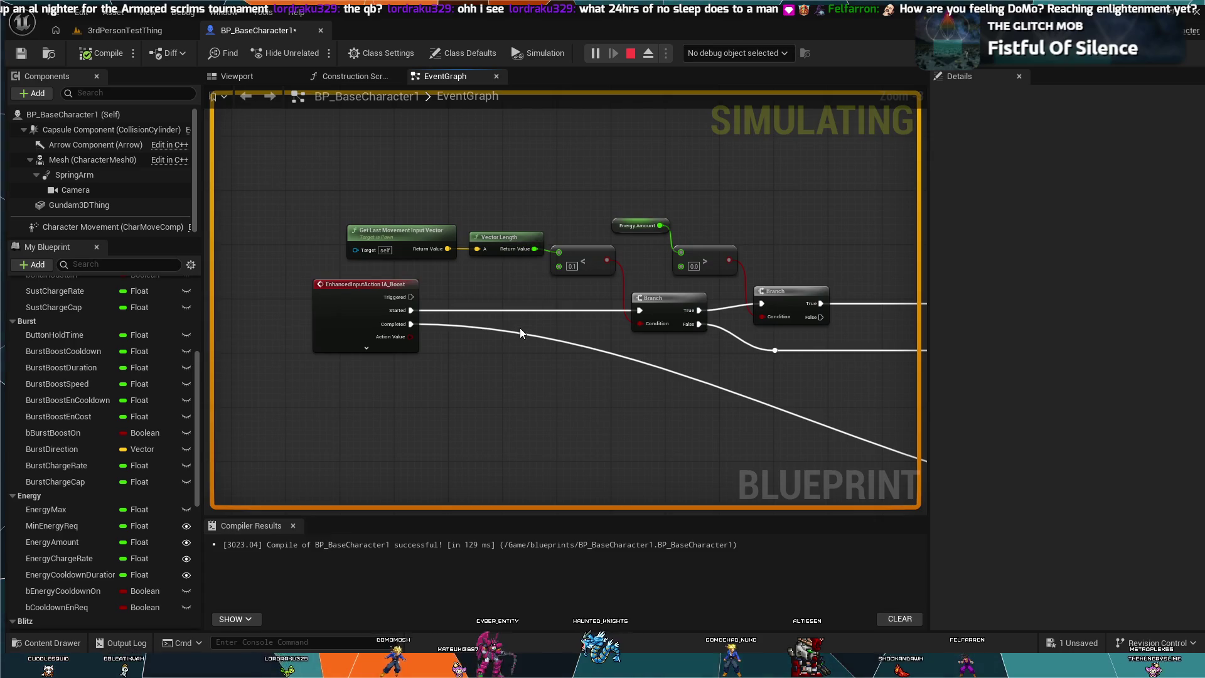
{"action": "left_click_drag", "start_coordinate": [563, 356], "coordinate": [586, 410]}
{"action": "left_click_drag", "start_coordinate": [841, 416], "coordinate": [746, 416]}
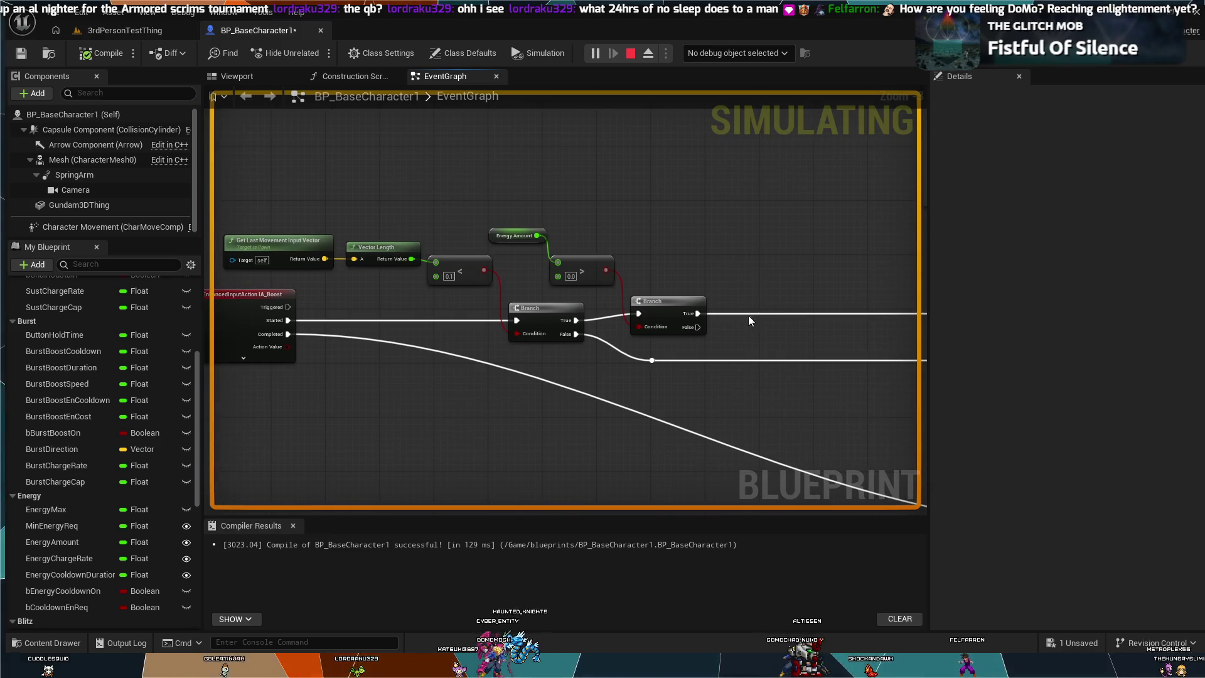
{"action": "mouse_move", "coordinate": [760, 291]}
{"action": "left_mouse_down"}
{"action": "mouse_move", "coordinate": [696, 321]}
{"action": "mouse_move", "coordinate": [684, 314]}
{"action": "mouse_move", "coordinate": [647, 351]}
{"action": "mouse_move", "coordinate": [605, 331]}
{"action": "left_mouse_up"}
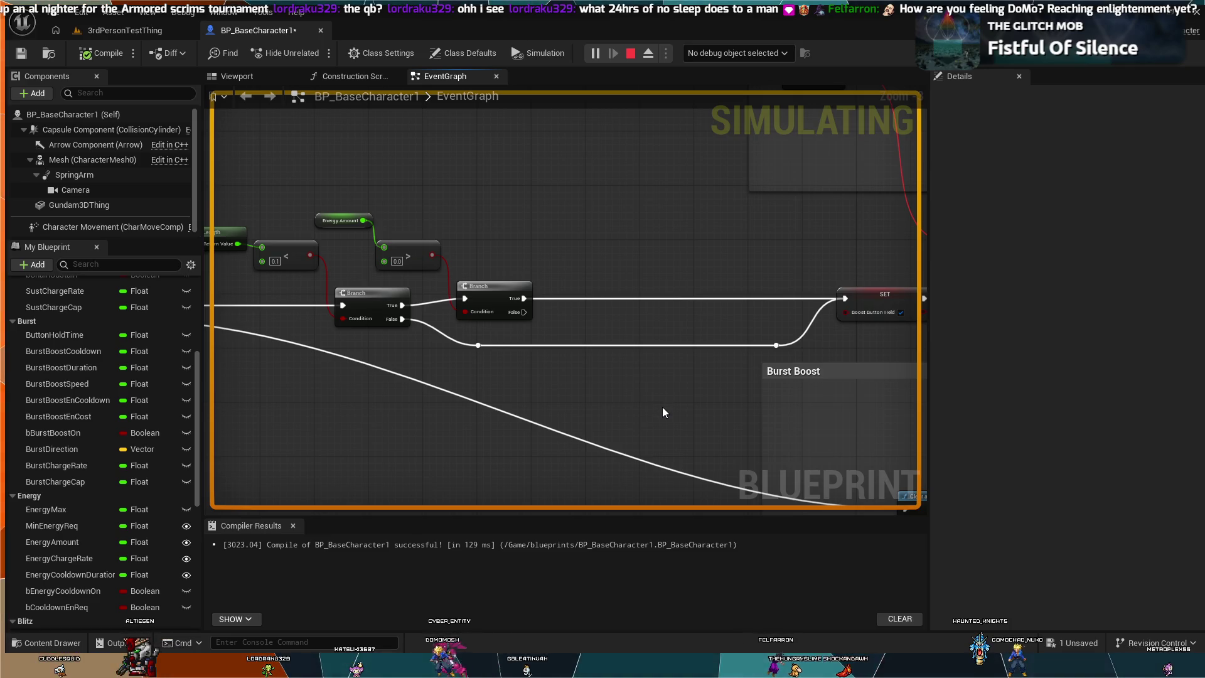
{"action": "left_click_drag", "start_coordinate": [686, 429], "coordinate": [725, 433]}
{"action": "scroll", "coordinate": [741, 420], "scroll_direction": "down", "scroll_amount": 2}
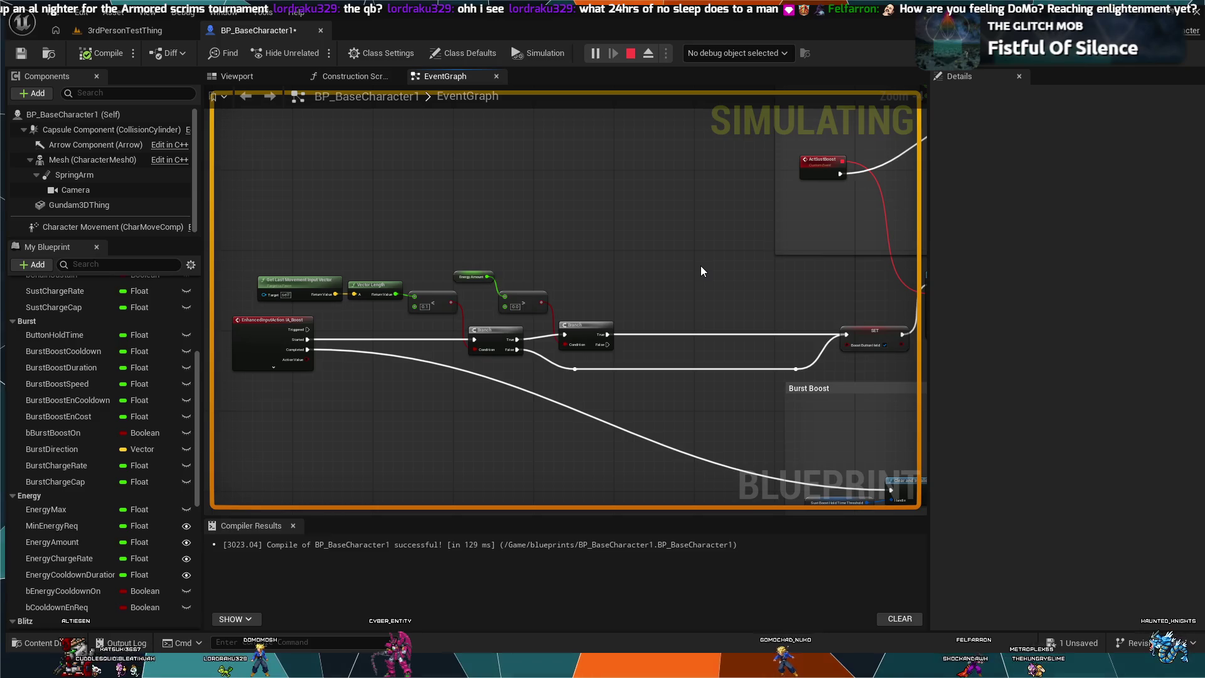
{"action": "scroll", "coordinate": [604, 241], "scroll_direction": "down", "scroll_amount": 2}
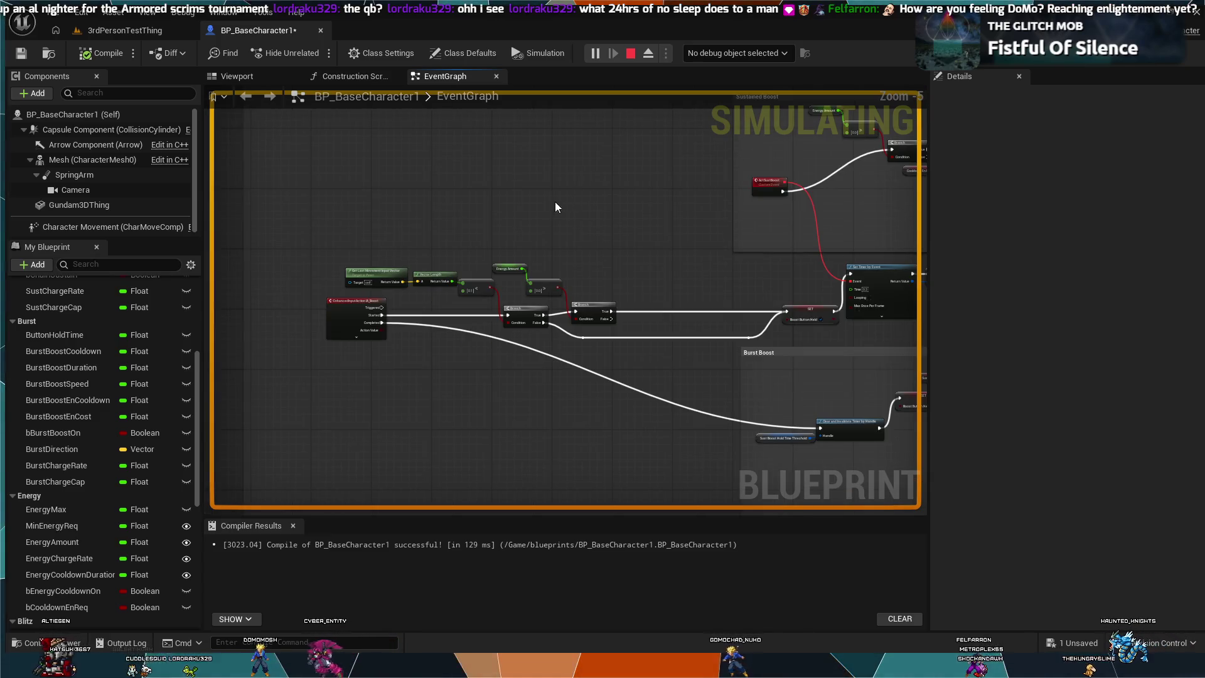
{"action": "scroll", "coordinate": [601, 186], "scroll_direction": "down", "scroll_amount": 1}
{"action": "mouse_move", "coordinate": [602, 186]}
{"action": "left_mouse_down"}
{"action": "mouse_move", "coordinate": [529, 286]}
{"action": "mouse_move", "coordinate": [466, 265]}
{"action": "mouse_move", "coordinate": [414, 196]}
{"action": "left_mouse_up"}
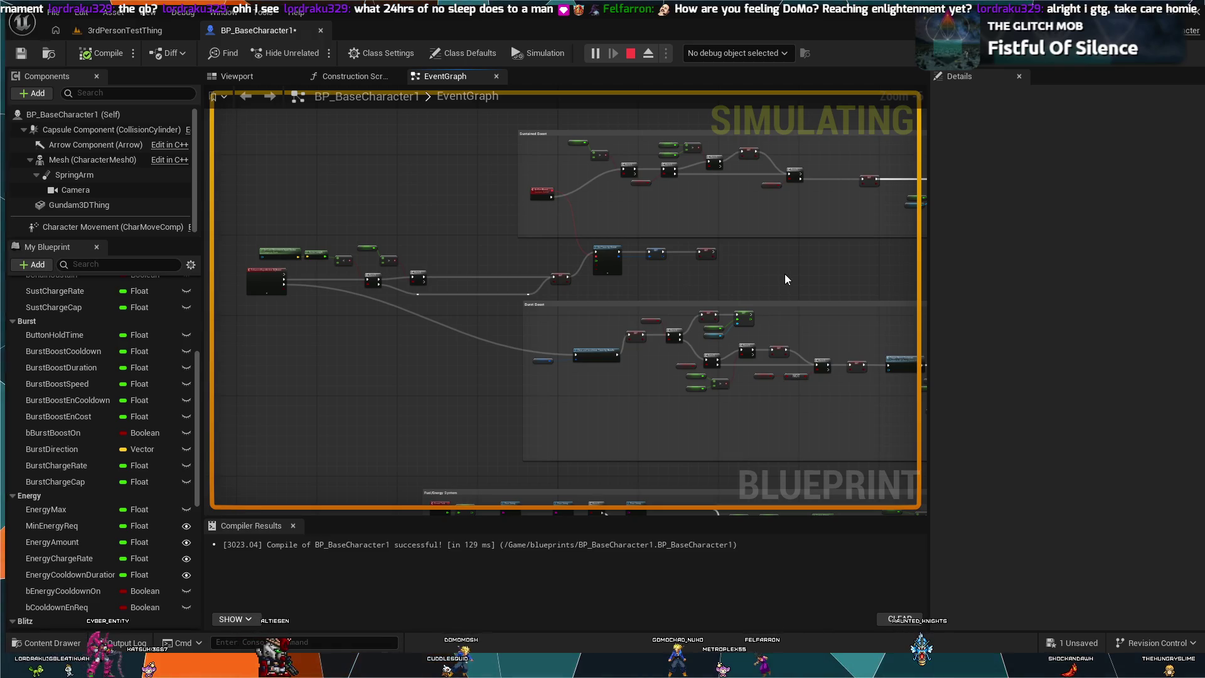
{"action": "left_click", "coordinate": [121, 32]}
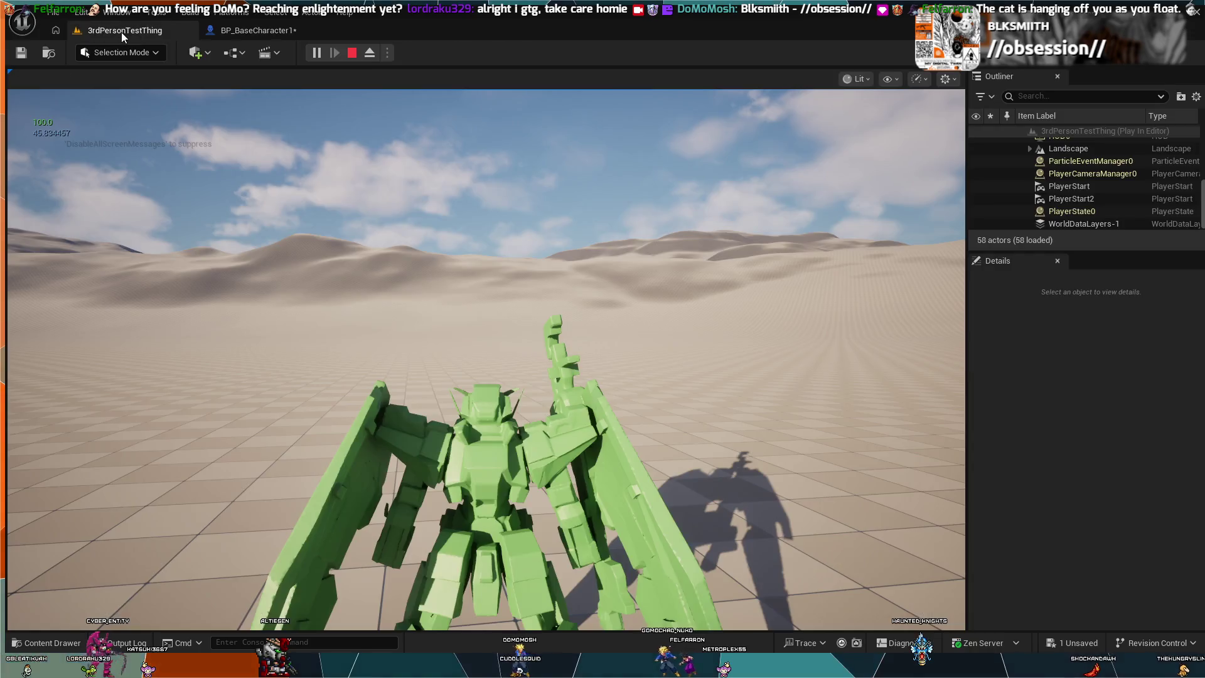
Stop and restart the play session, then boost the mech character upward with Space
{"action": "left_click", "coordinate": [353, 53]}
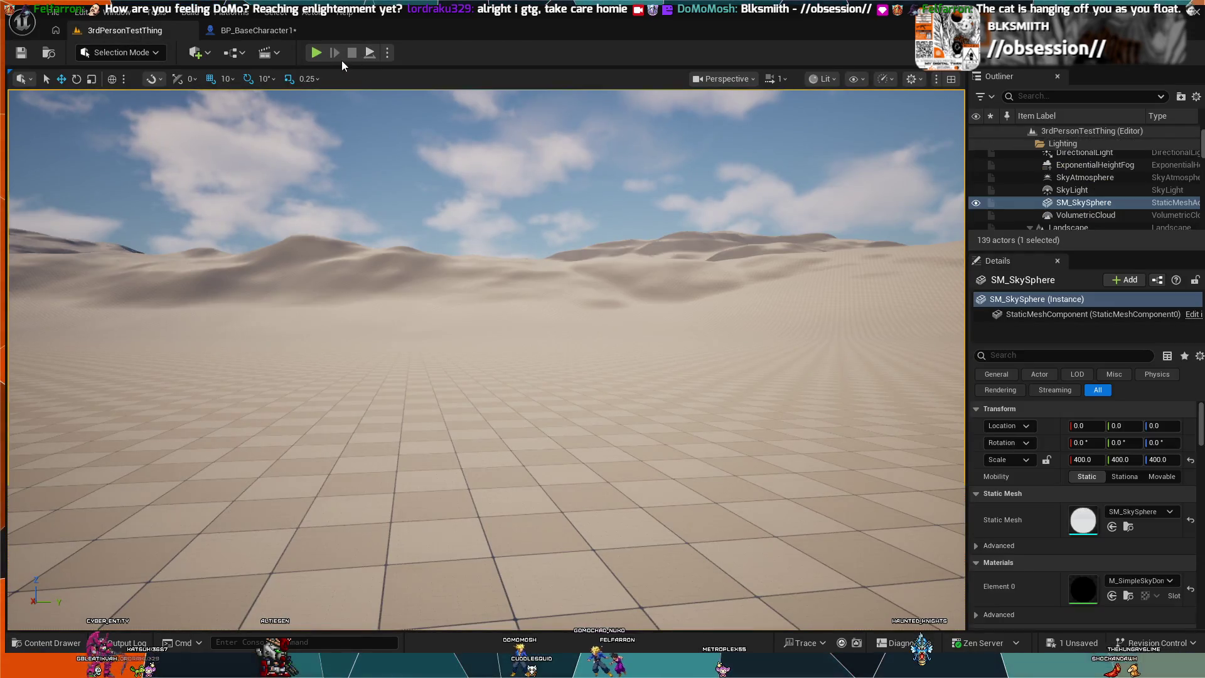
{"action": "left_click", "coordinate": [317, 53]}
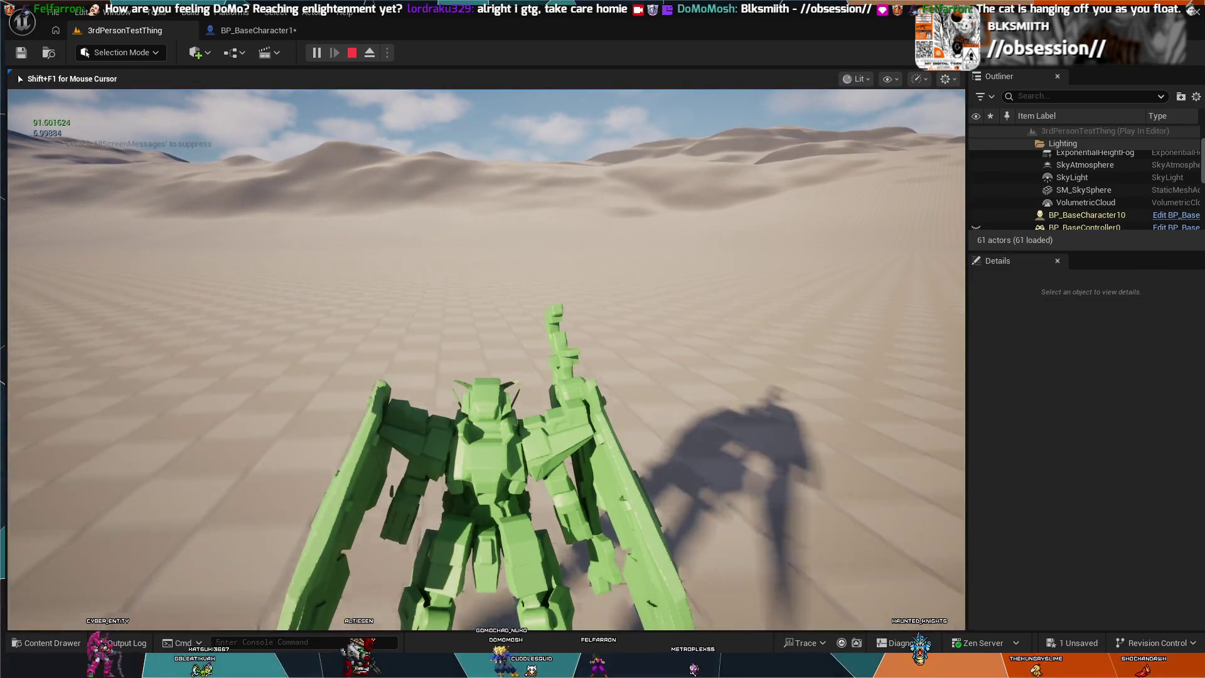
{"action": "key", "text": "space"}
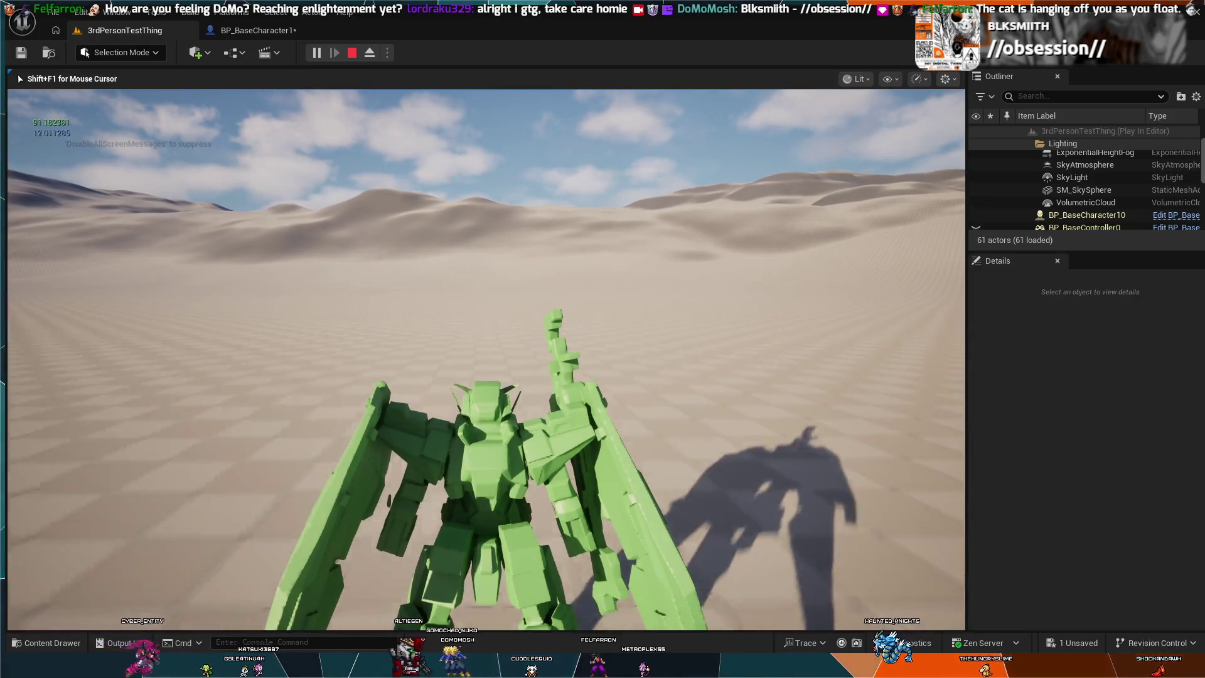
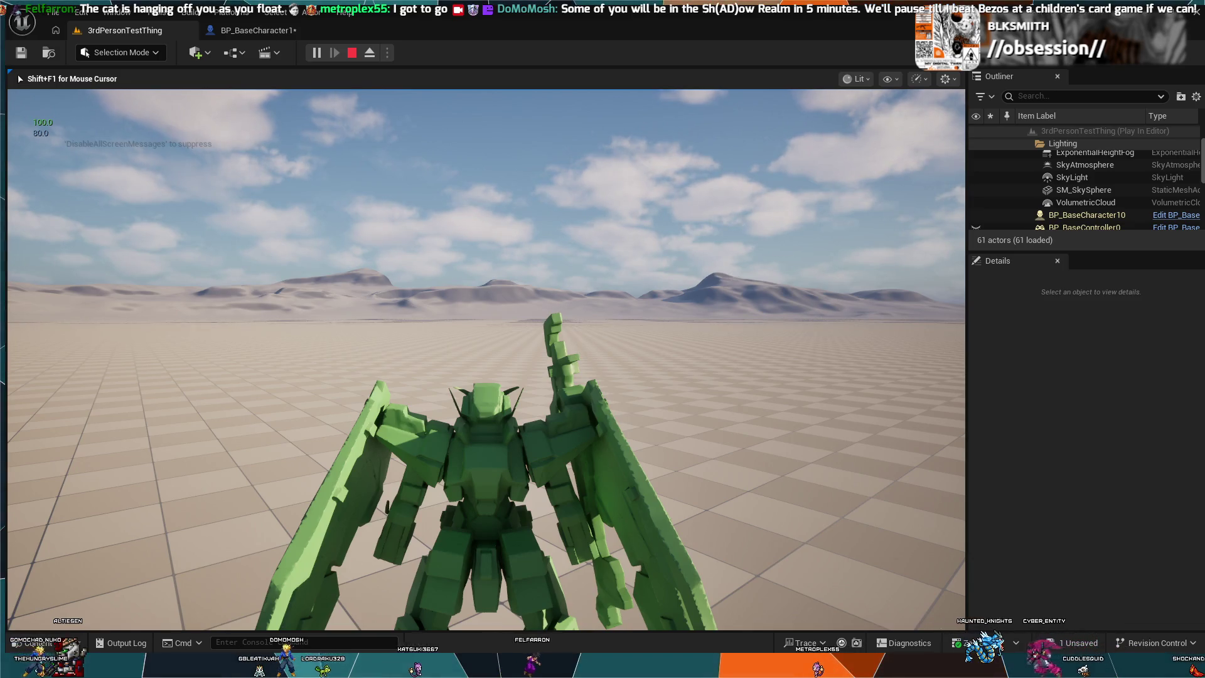
Test the boost with W, stop Play In Editor, and return to BP_BaseCharacter1's EventGraph
{"action": "key", "text": "w"}
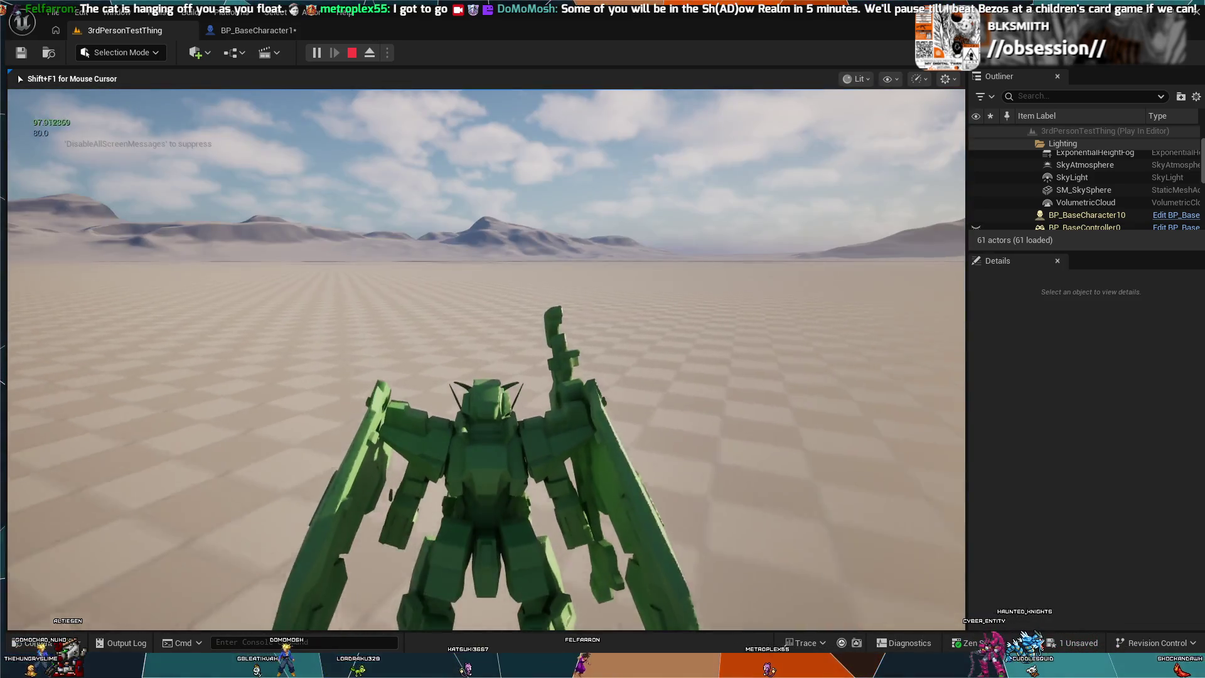
{"action": "key", "text": "shift+F1"}
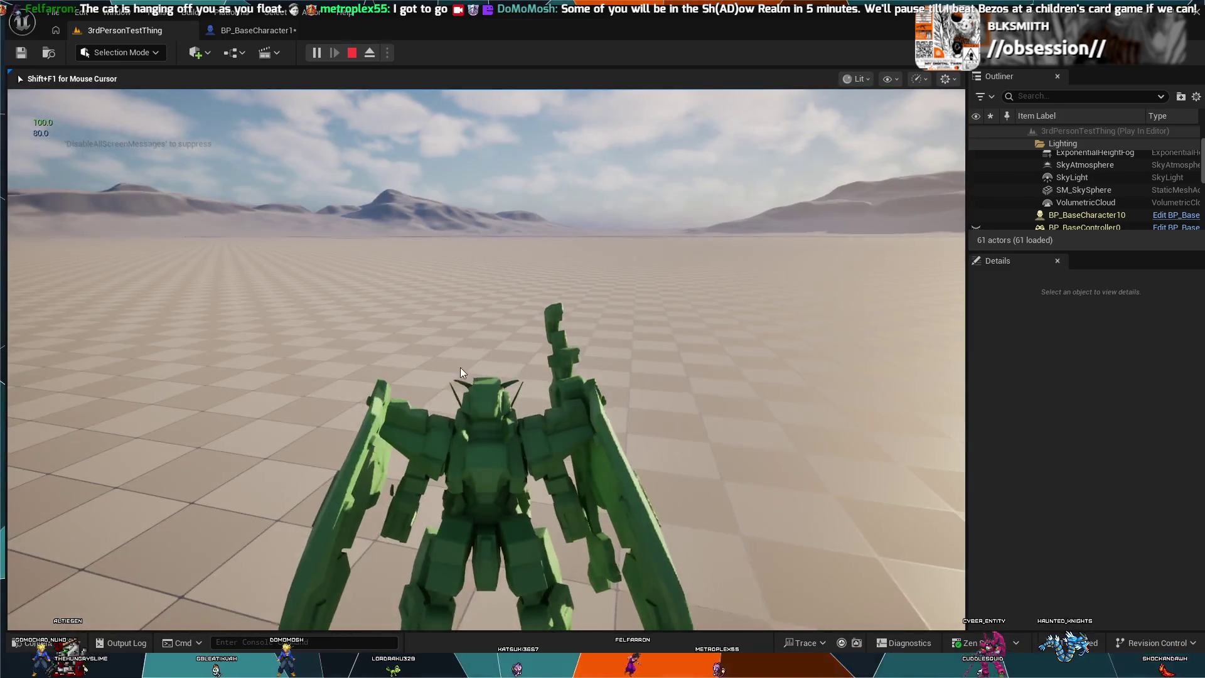
{"action": "key", "text": "Escape"}
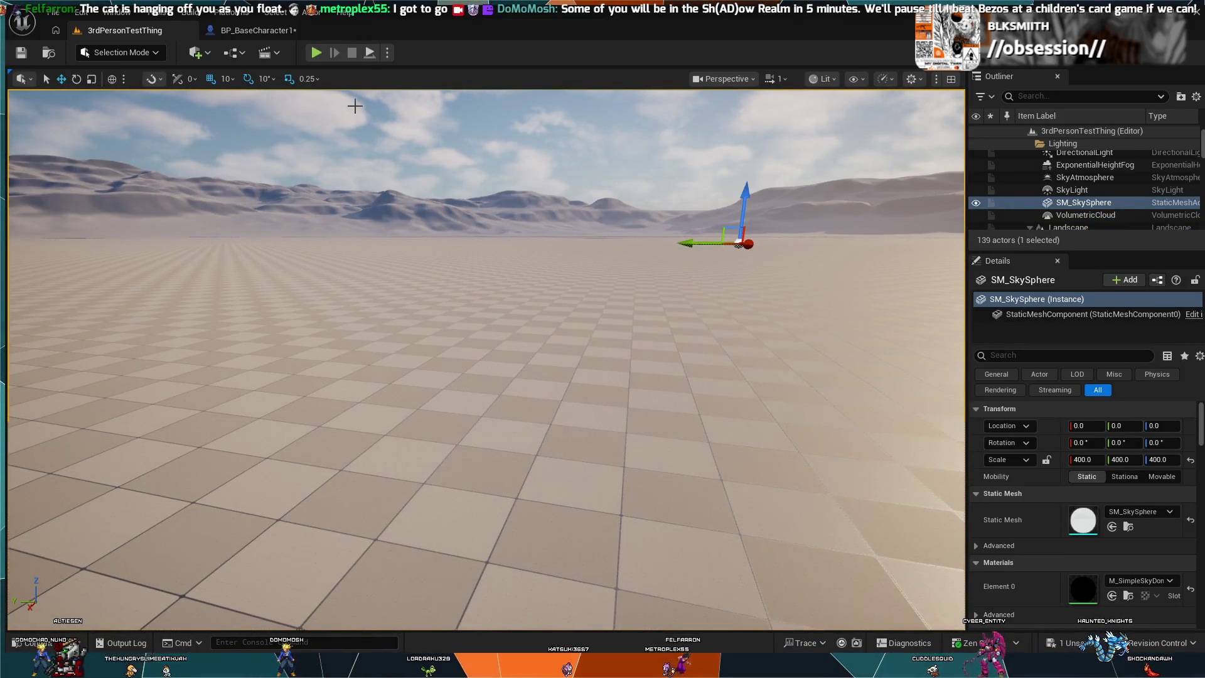
{"action": "left_click", "coordinate": [273, 32]}
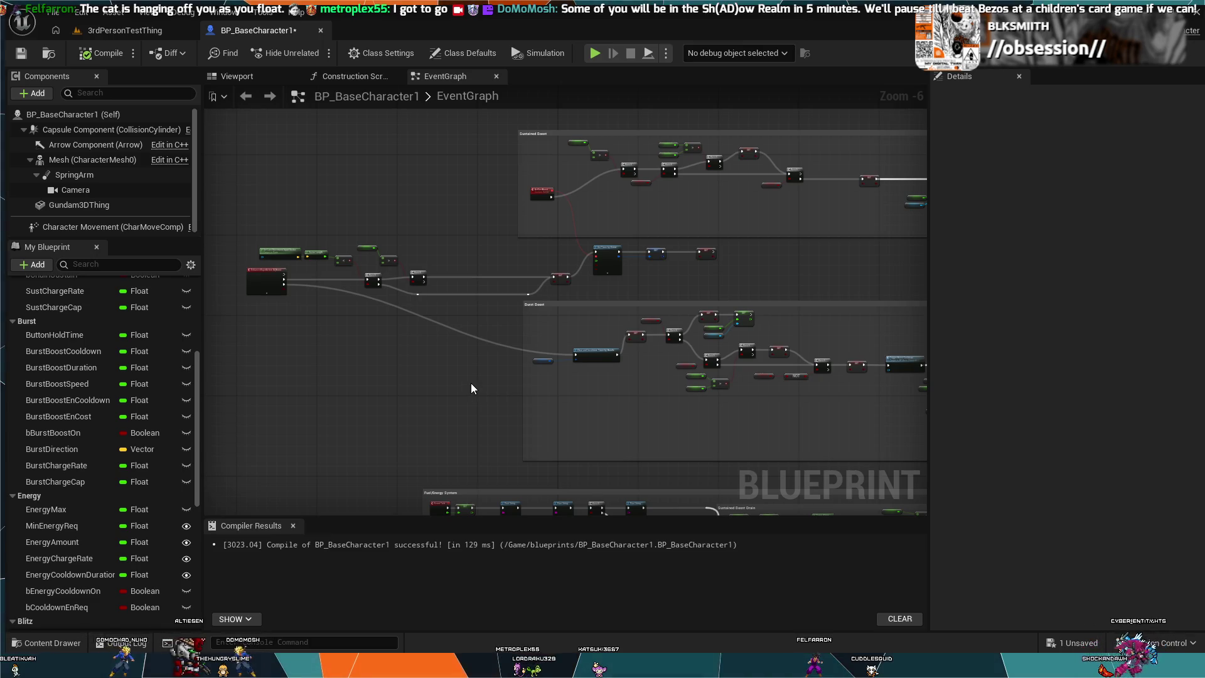
Zoom and pan past the IA_Boost nodes to frame the empty Boost comment box
{"action": "scroll", "coordinate": [367, 223], "scroll_direction": "up", "scroll_amount": 3}
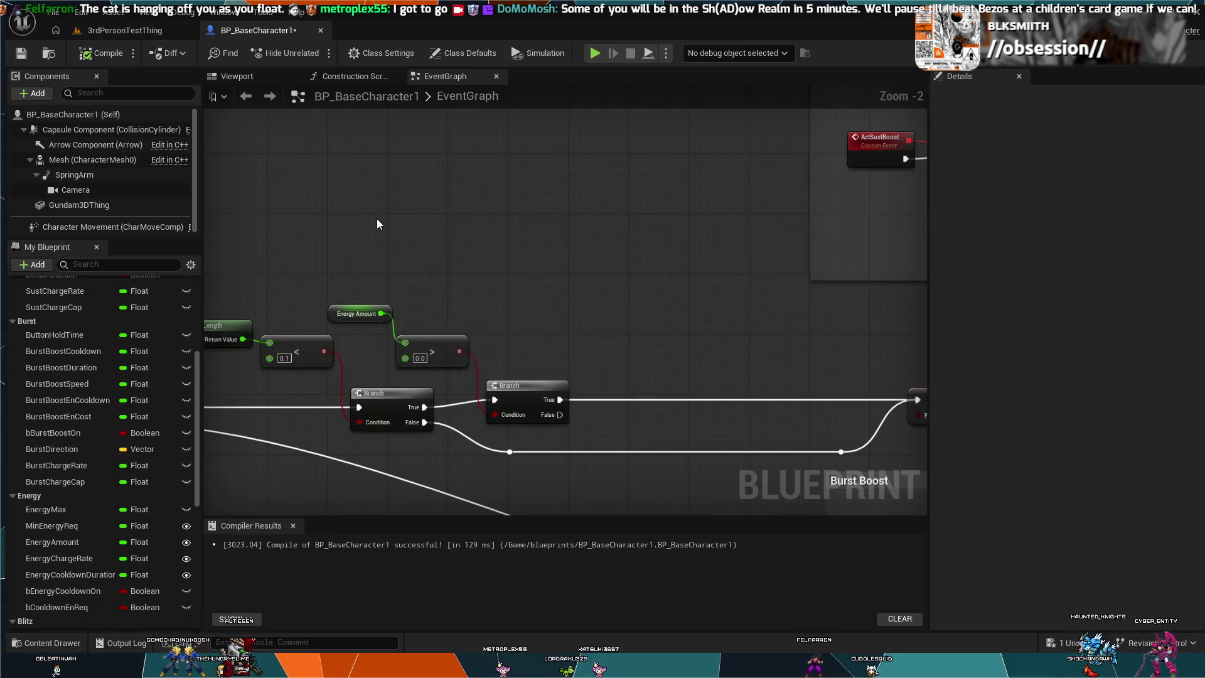
{"action": "scroll", "coordinate": [541, 273], "scroll_direction": "up", "scroll_amount": 1}
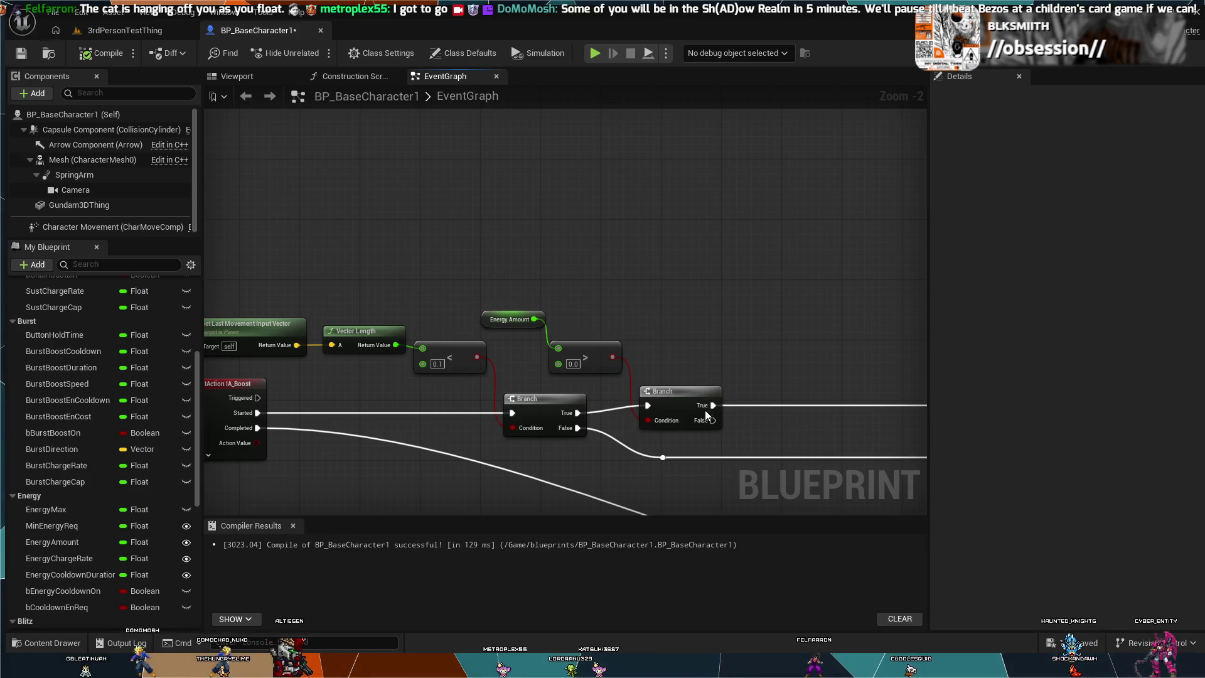
{"action": "mouse_move", "coordinate": [747, 332]}
{"action": "left_mouse_down"}
{"action": "mouse_move", "coordinate": [718, 292]}
{"action": "mouse_move", "coordinate": [660, 271]}
{"action": "left_mouse_up"}
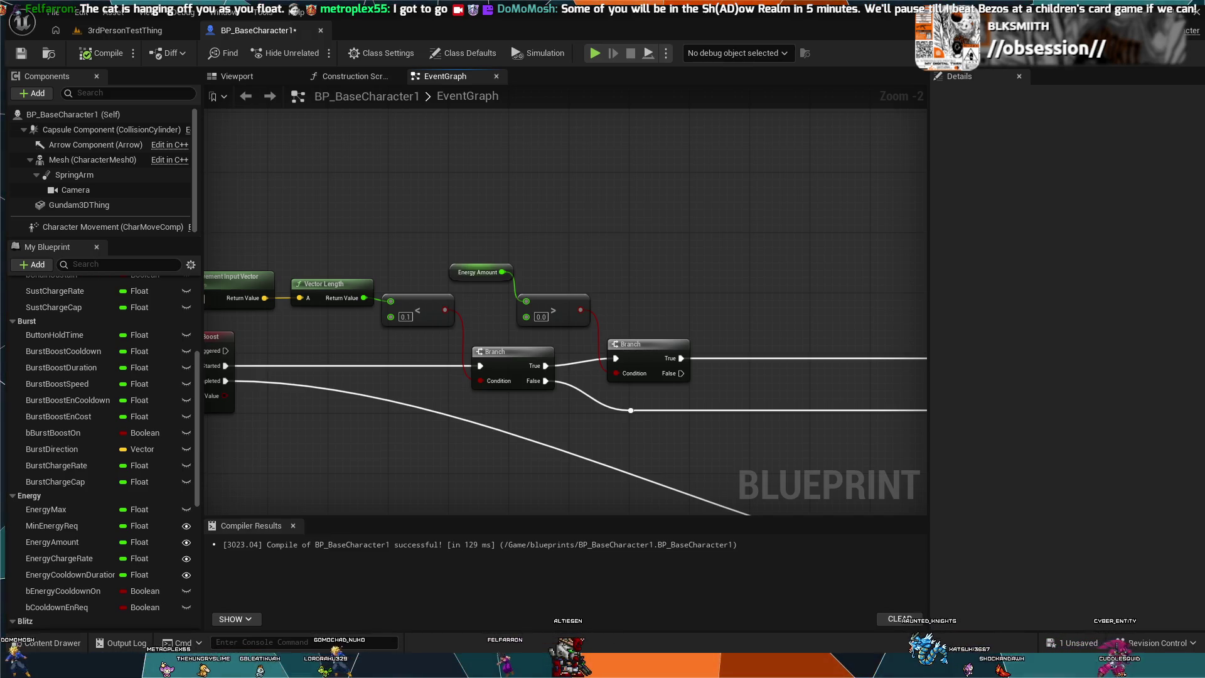
{"action": "mouse_move", "coordinate": [464, 205]}
{"action": "left_mouse_down"}
{"action": "mouse_move", "coordinate": [684, 327]}
{"action": "mouse_move", "coordinate": [732, 374]}
{"action": "left_mouse_up"}
{"action": "scroll", "coordinate": [531, 299], "scroll_direction": "down", "scroll_amount": 1}
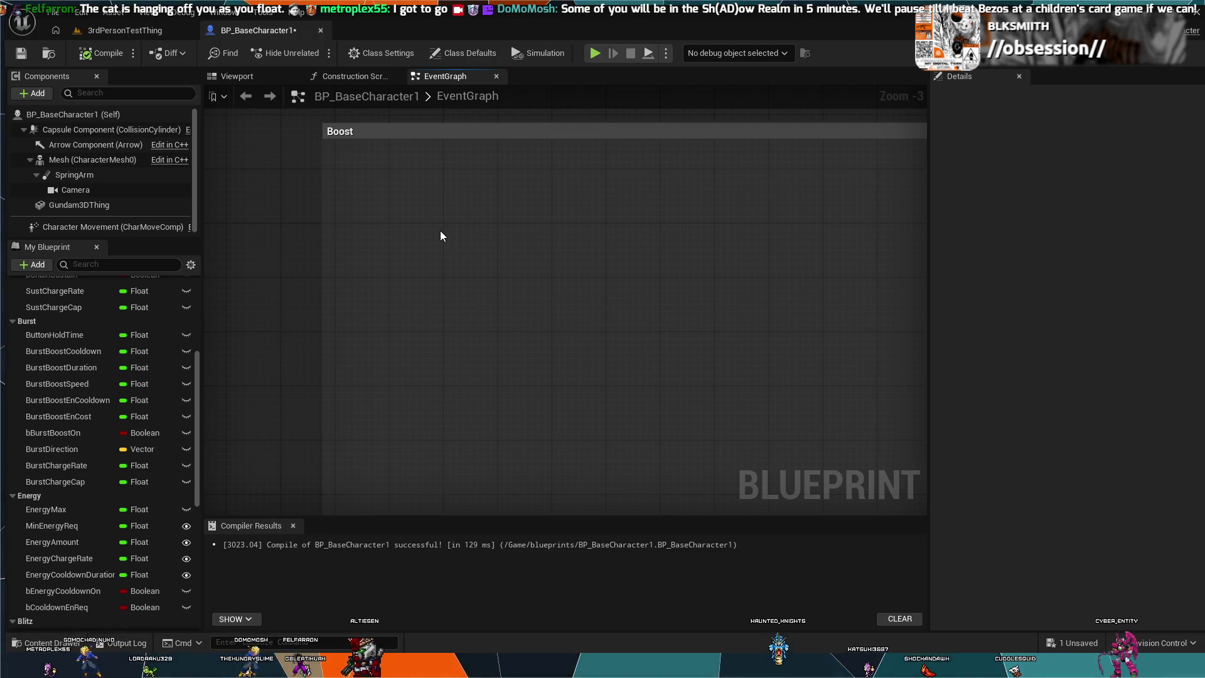
Add a CustomEvent node inside the Boost comment and expand the EventGraph's event list
{"action": "left_click", "coordinate": [441, 232]}
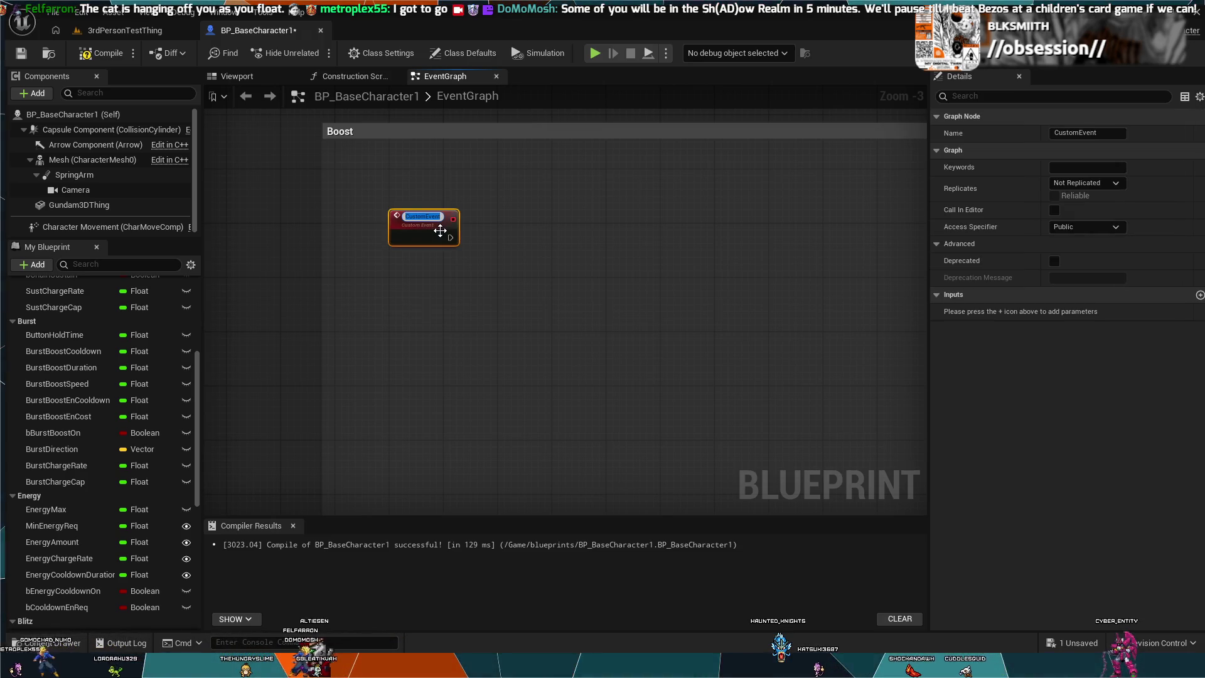
{"action": "scroll", "coordinate": [79, 335], "scroll_direction": "up", "scroll_amount": 5}
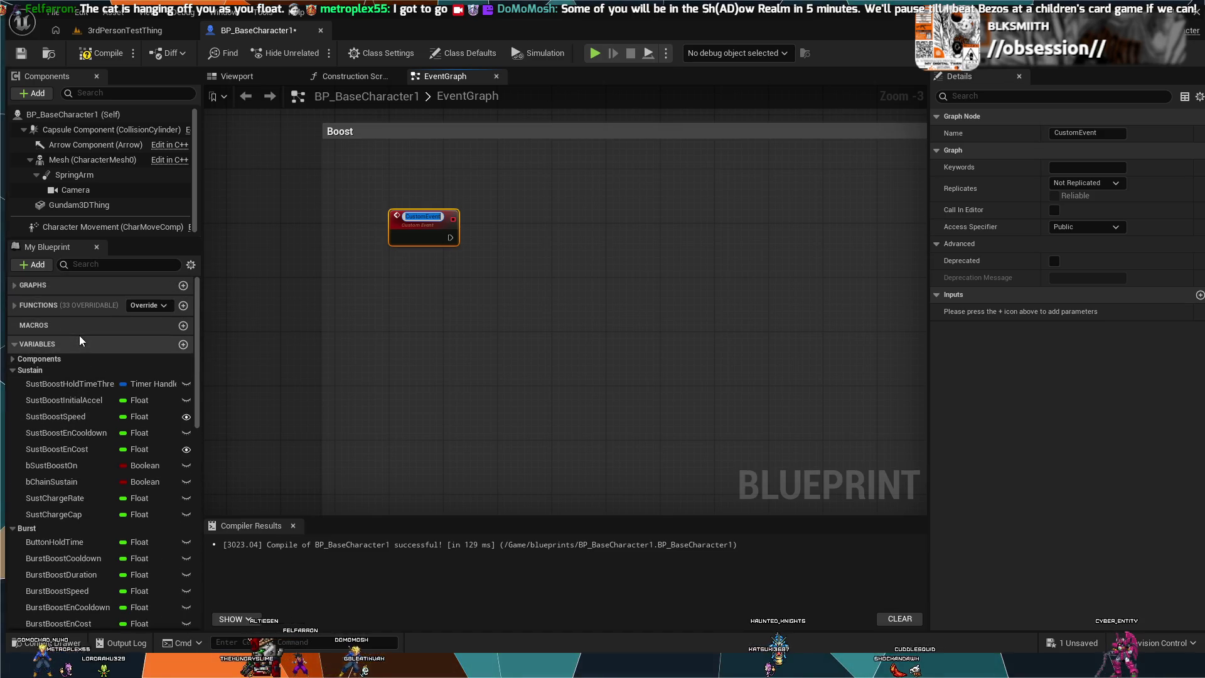
{"action": "left_click", "coordinate": [42, 286]}
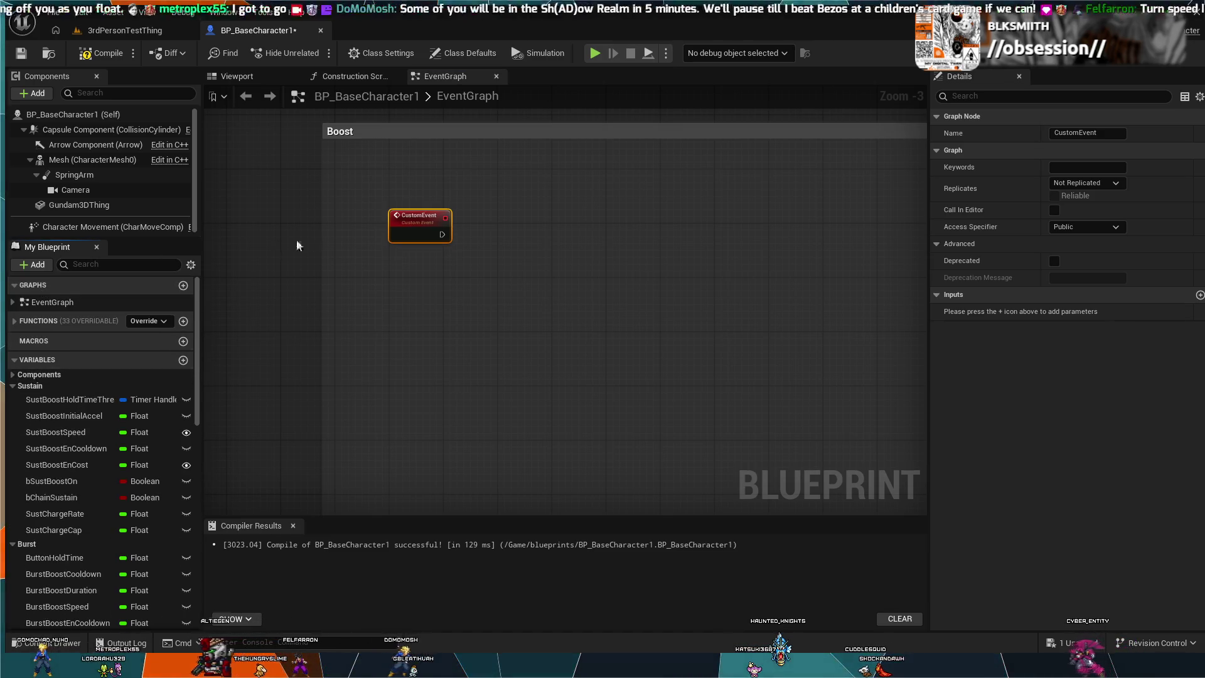
{"action": "left_click", "coordinate": [22, 302]}
{"action": "left_click", "coordinate": [13, 303]}
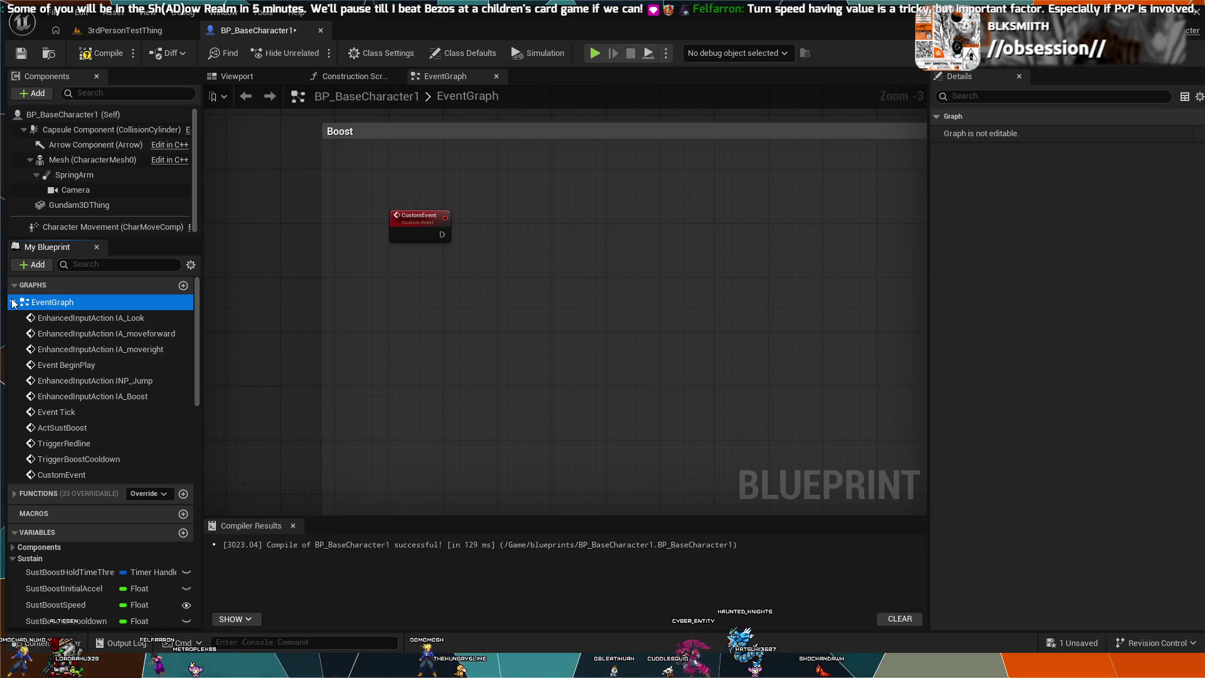
{"action": "double_click", "coordinate": [419, 215]}
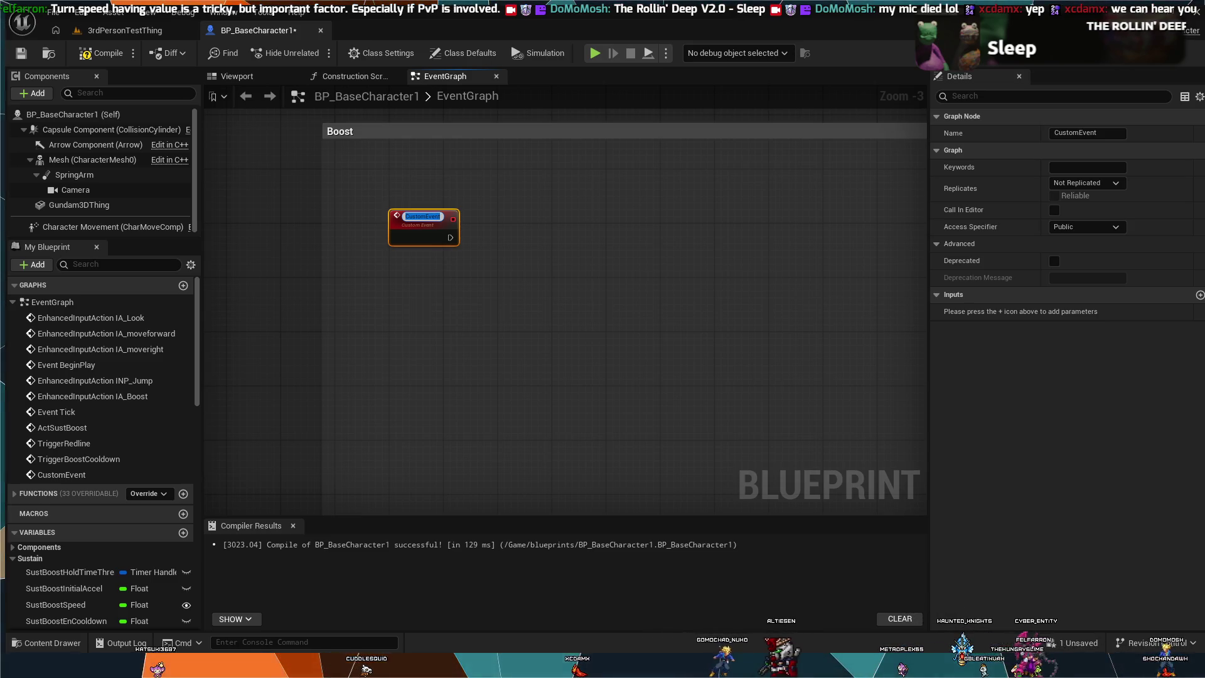
Retitle the CustomEvent node as BlitzManualCharge
{"action": "key", "text": "Return"}
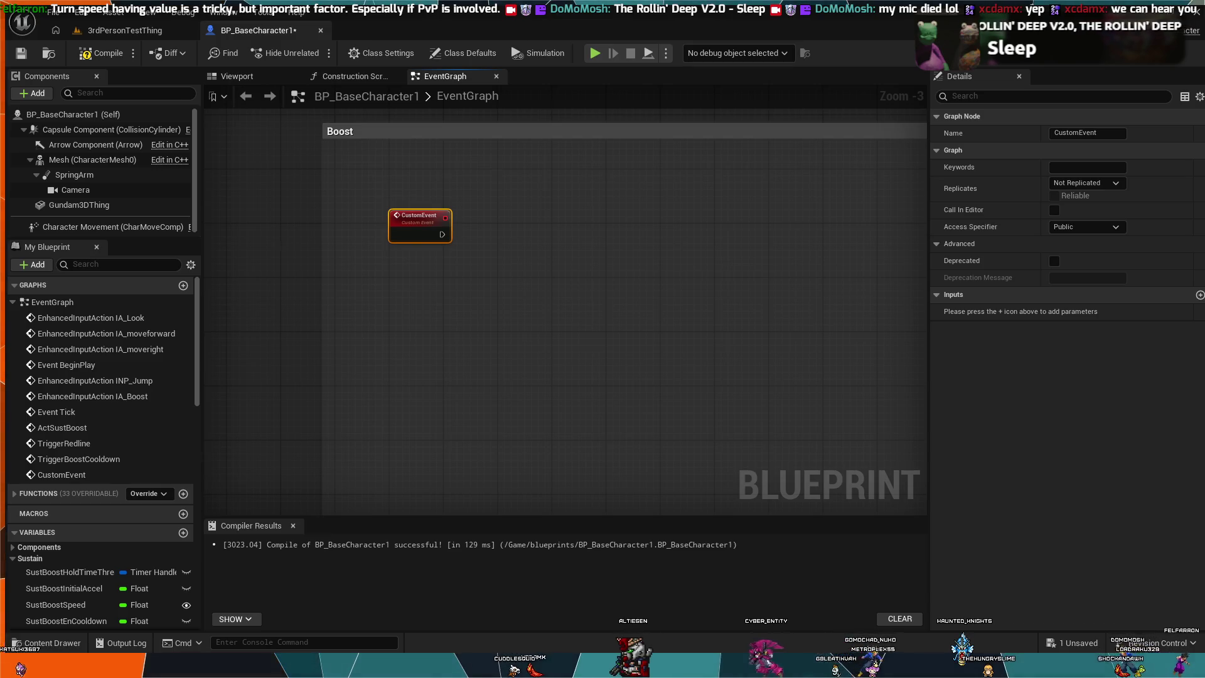
{"action": "double_click", "coordinate": [427, 214]}
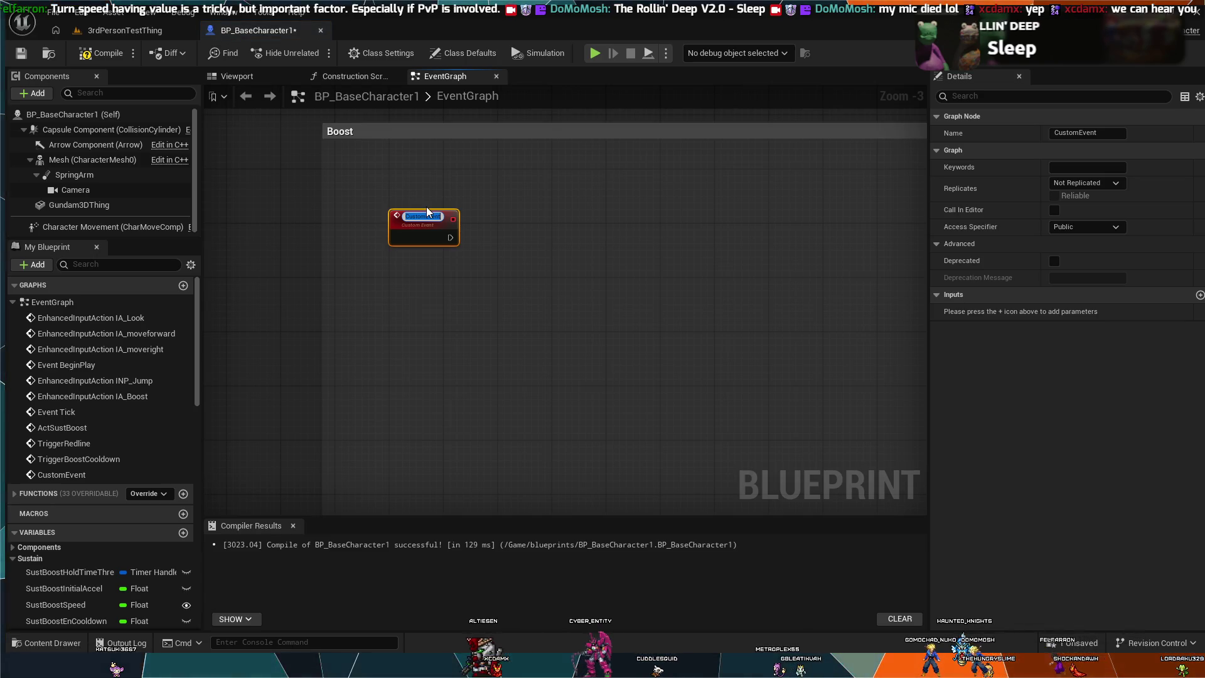
{"action": "type", "text": "BlitzCharge"}
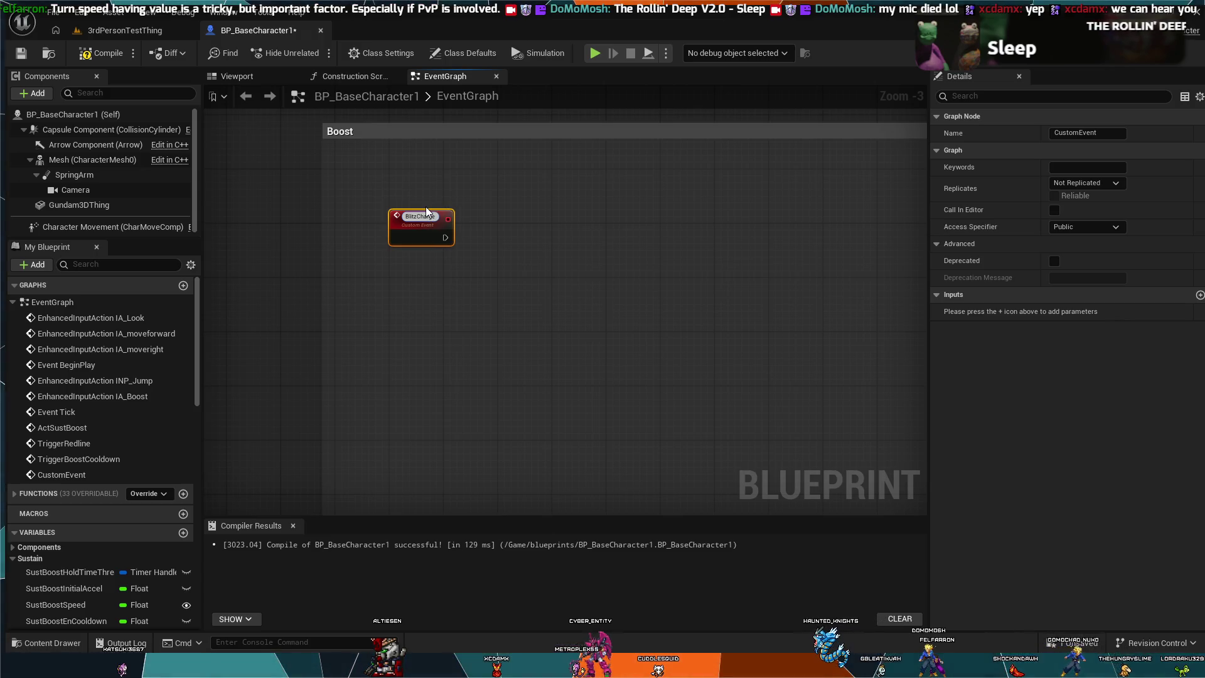
{"action": "key", "text": "BackSpace"}
{"action": "type", "text": "Max"}
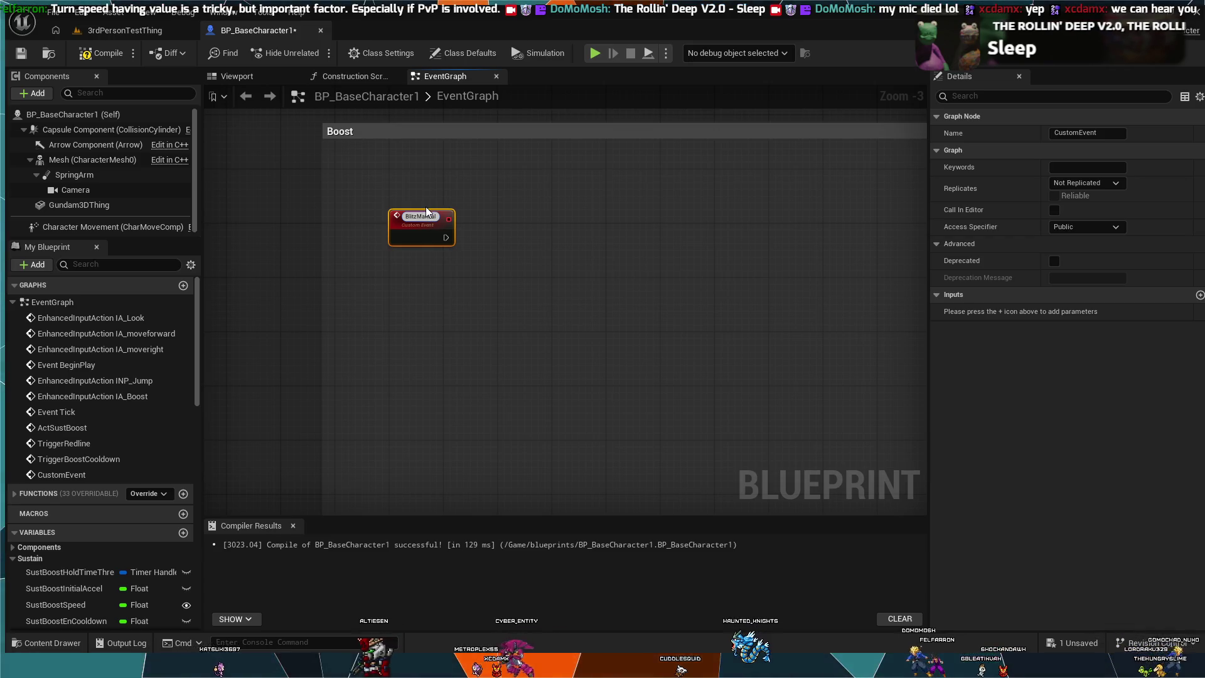
{"action": "scroll", "coordinate": [675, 186], "scroll_direction": "up", "scroll_amount": 3}
{"action": "type", "text": "Charge"}
{"action": "key", "text": "Return"}
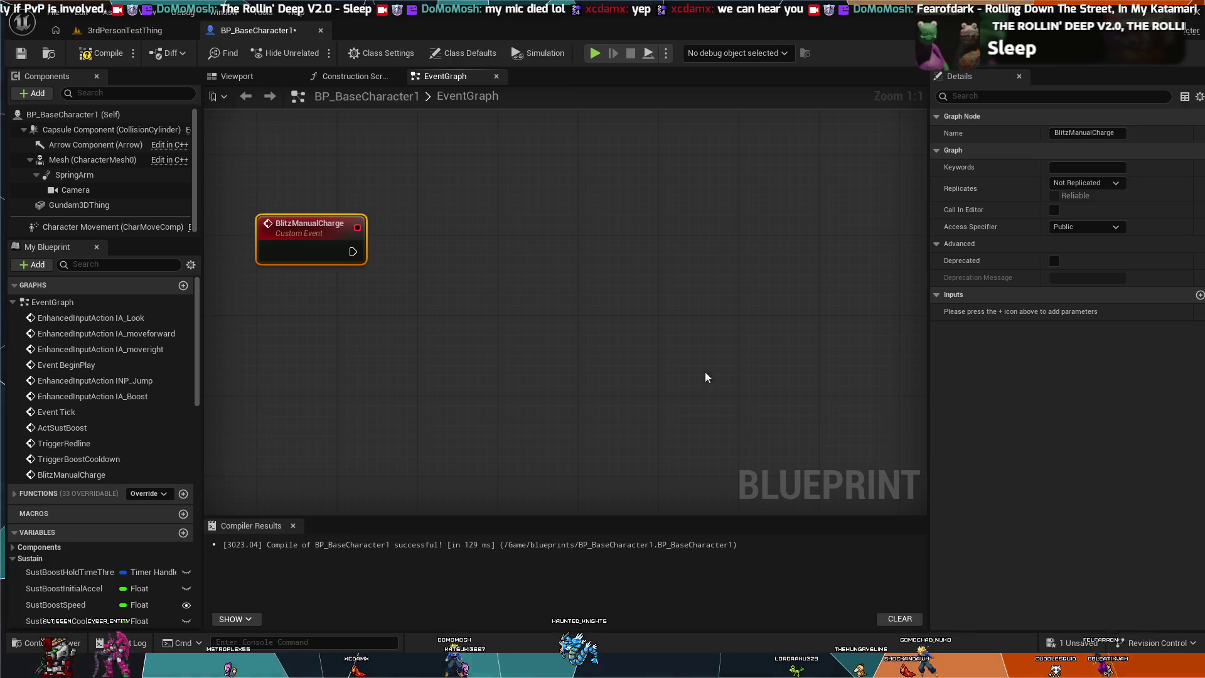
{"action": "scroll", "coordinate": [119, 403], "scroll_direction": "down", "scroll_amount": 2}
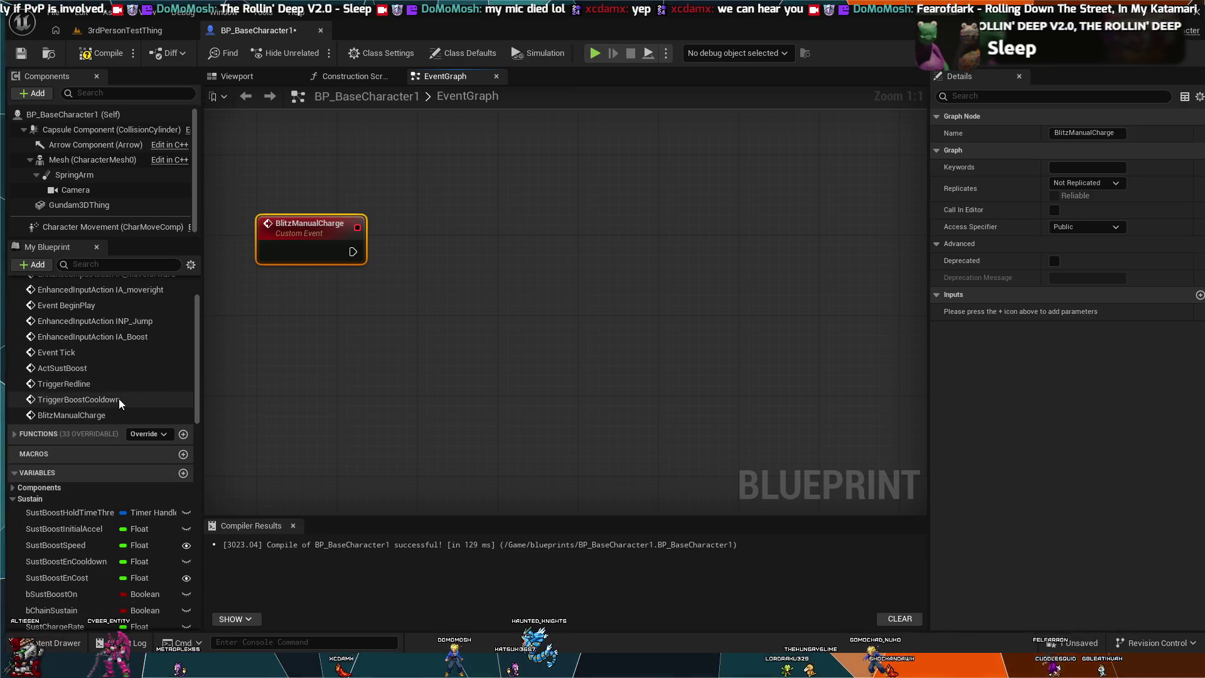
{"action": "scroll", "coordinate": [120, 404], "scroll_direction": "down", "scroll_amount": 2}
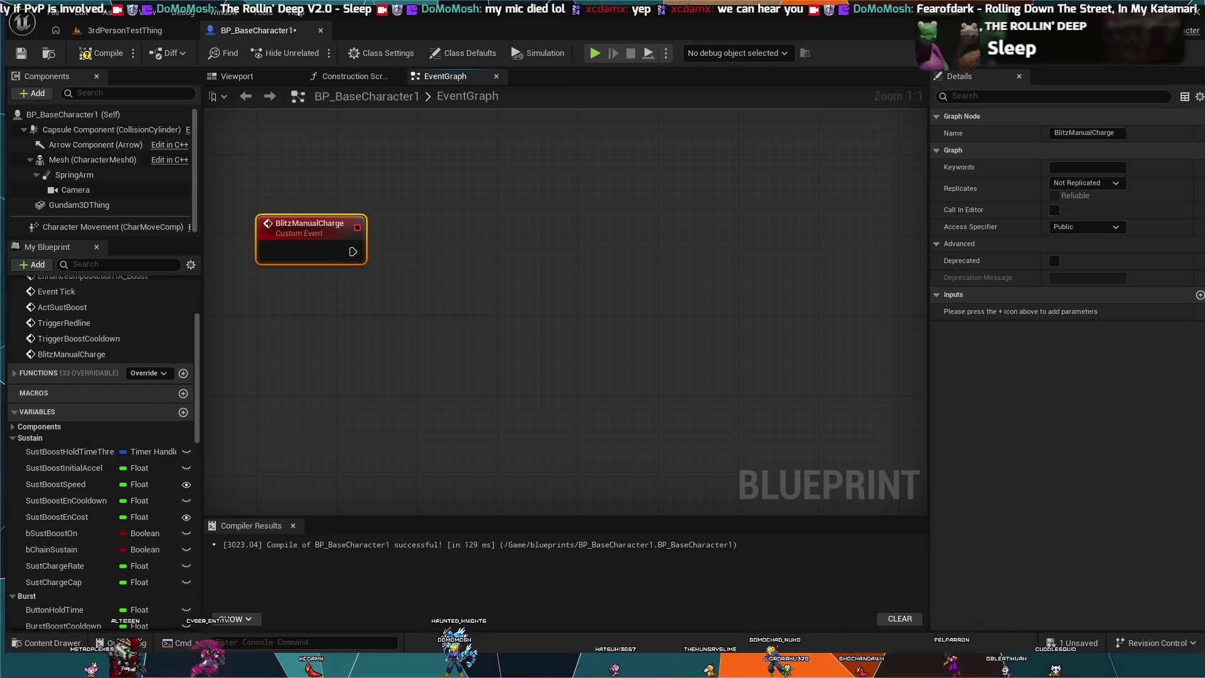
{"action": "left_click_drag", "start_coordinate": [352, 252], "coordinate": [448, 250]}
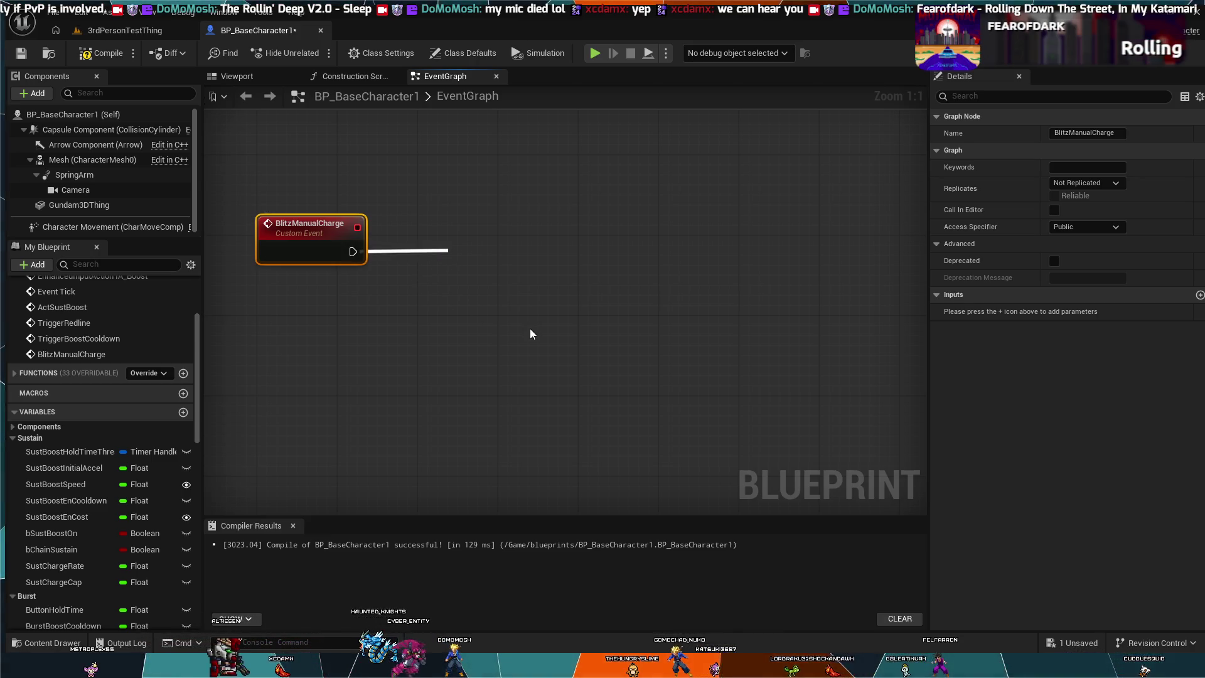
{"action": "scroll", "coordinate": [145, 522], "scroll_direction": "down", "scroll_amount": 5}
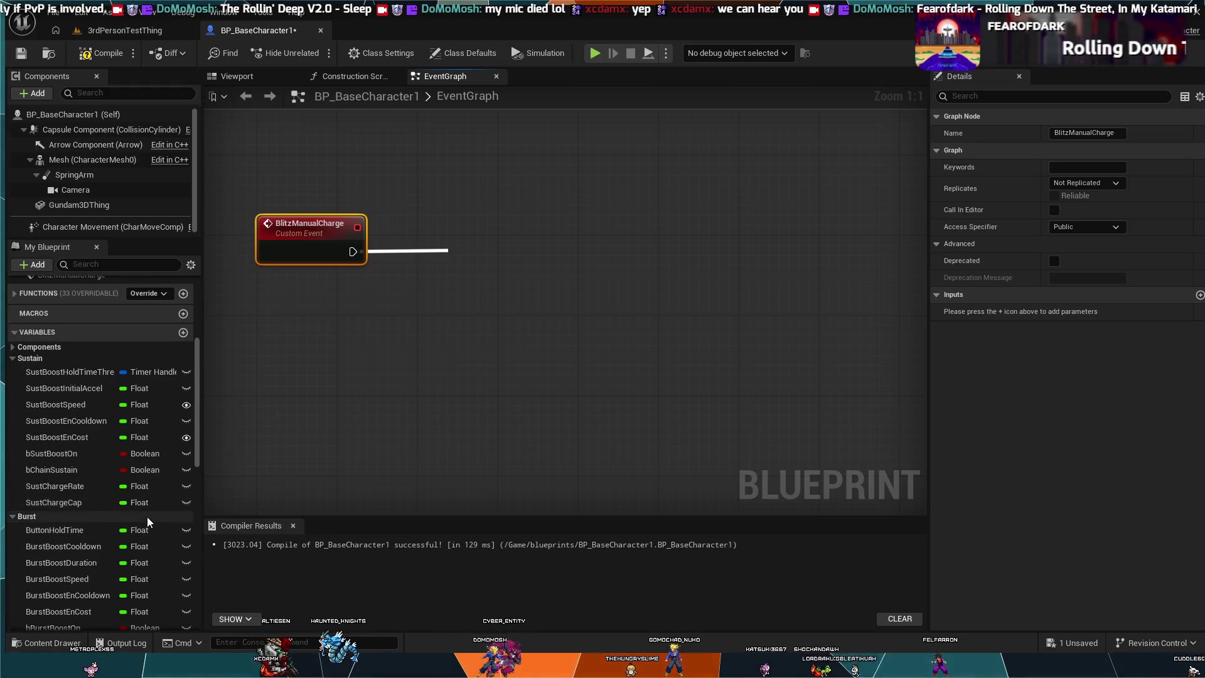
{"action": "scroll", "coordinate": [149, 510], "scroll_direction": "down", "scroll_amount": 7}
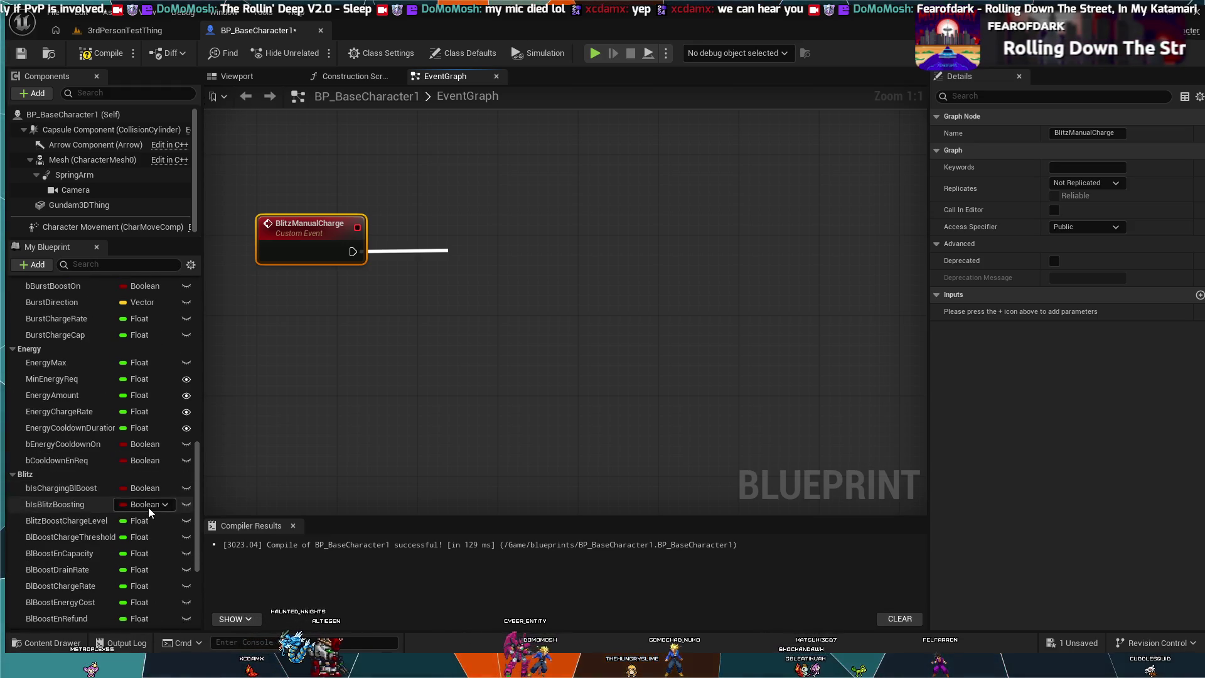
{"action": "scroll", "coordinate": [148, 507], "scroll_direction": "down", "scroll_amount": 2}
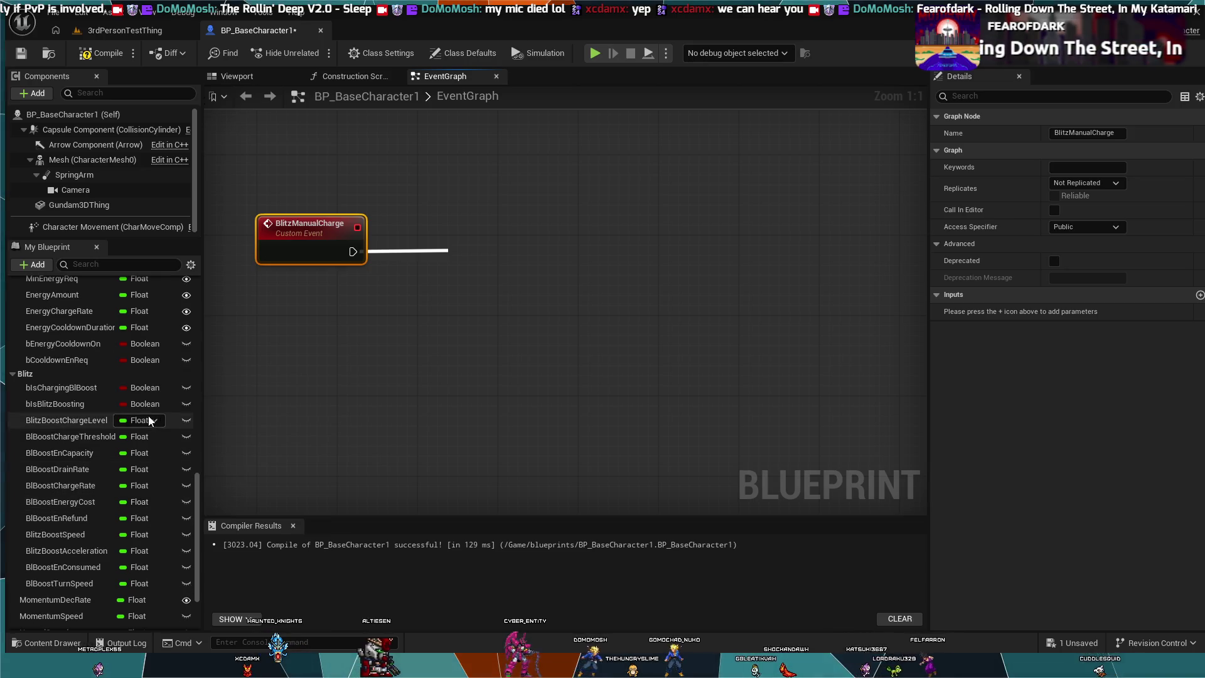
Rename the Boolean bIsChargingBlBoost to bIsManuallyCharging and drop its getter beside BlitzManualCharge
{"action": "left_click", "coordinate": [85, 387]}
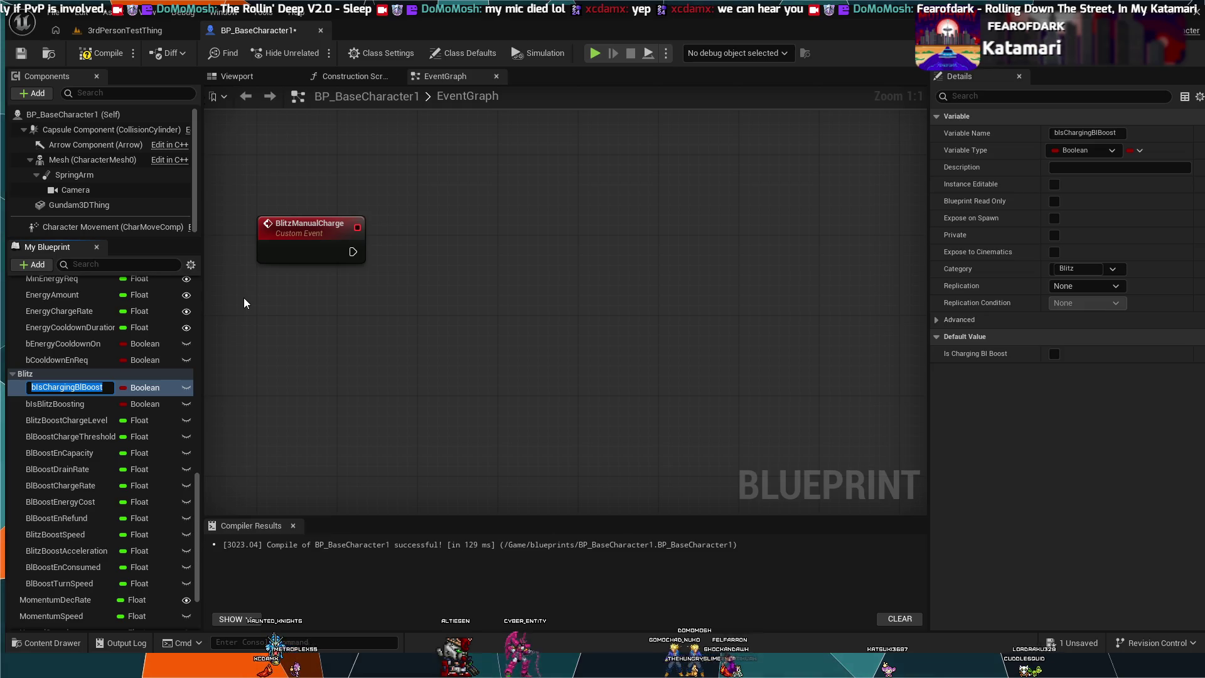
{"action": "key", "text": "F2"}
{"action": "key", "text": "BackSpace"}
{"action": "key", "text": "BackSpace"}
{"action": "key", "text": "BackSpace"}
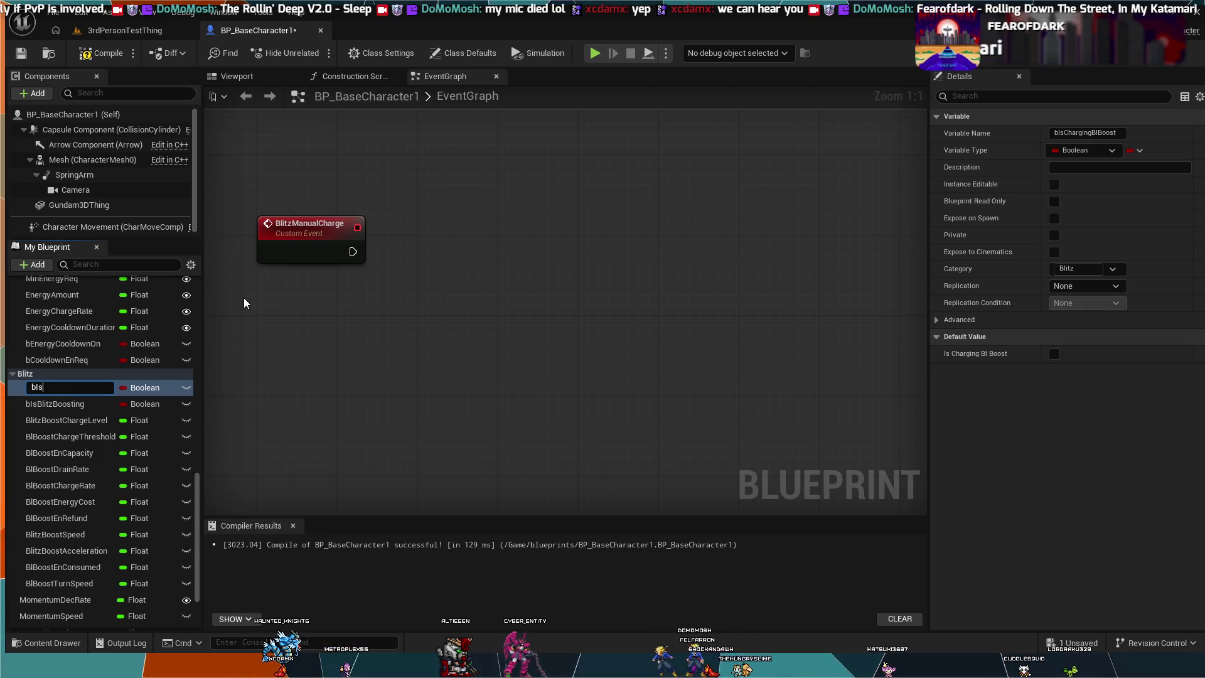
{"action": "type", "text": "Manua"}
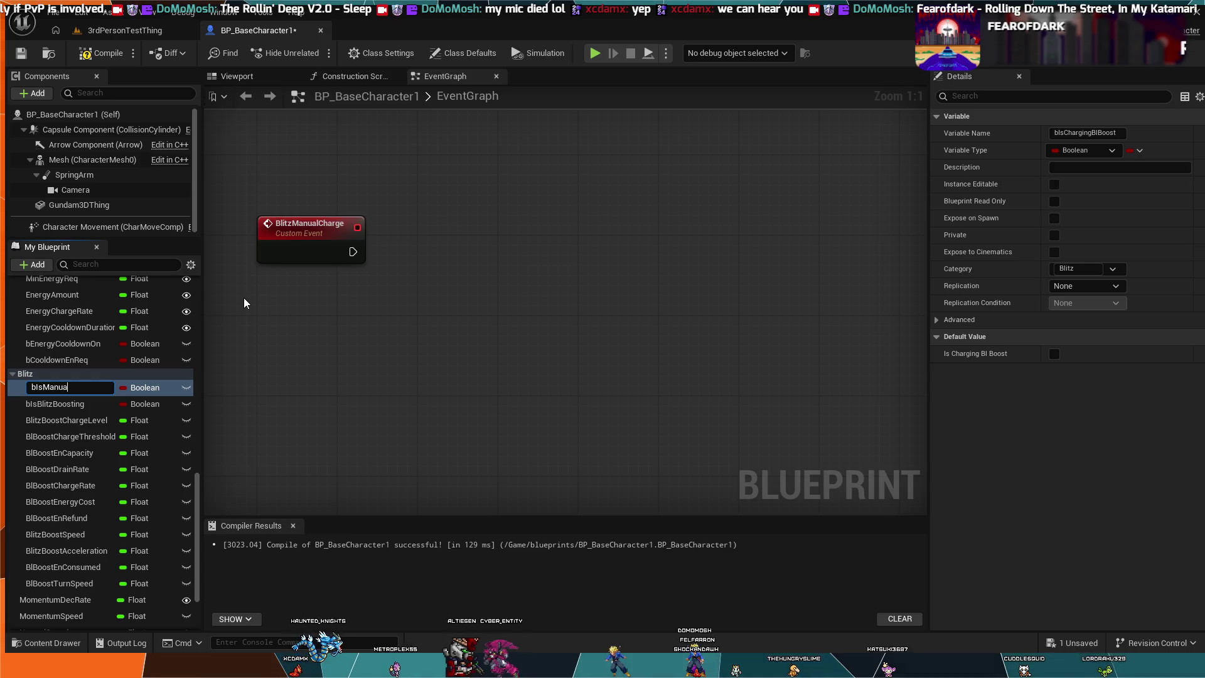
{"action": "type", "text": "llyCharging"}
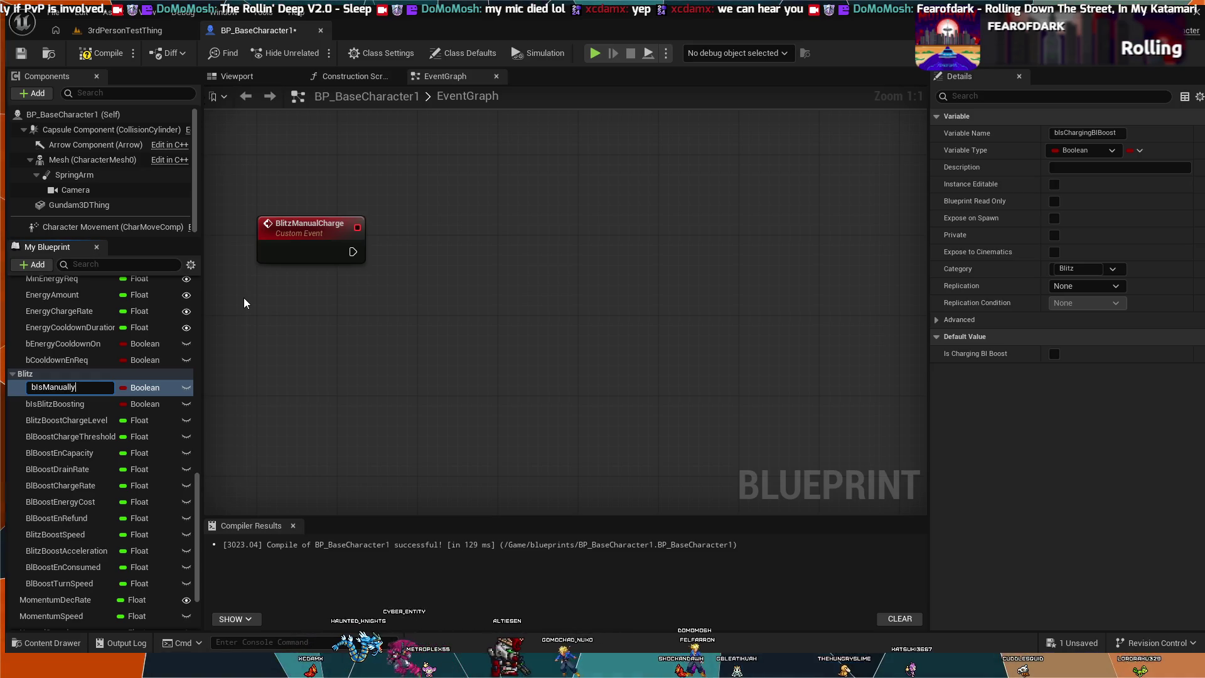
{"action": "key", "text": "Return"}
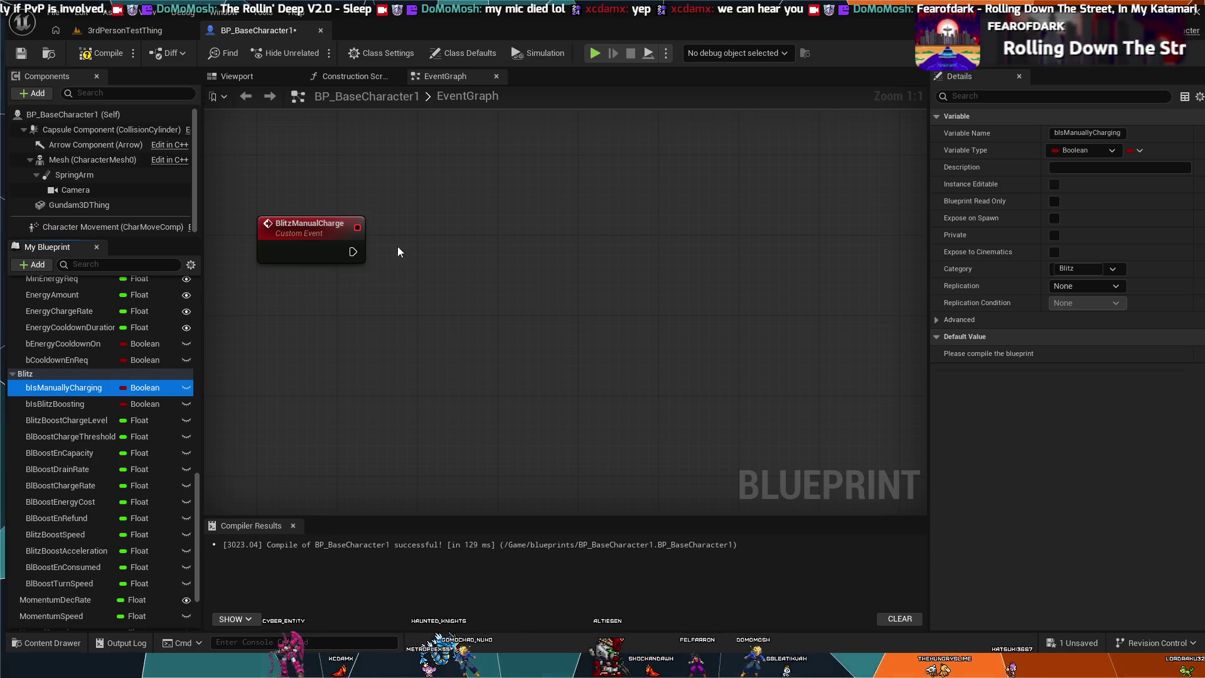
{"action": "left_click_drag", "start_coordinate": [430, 263], "coordinate": [440, 259]}
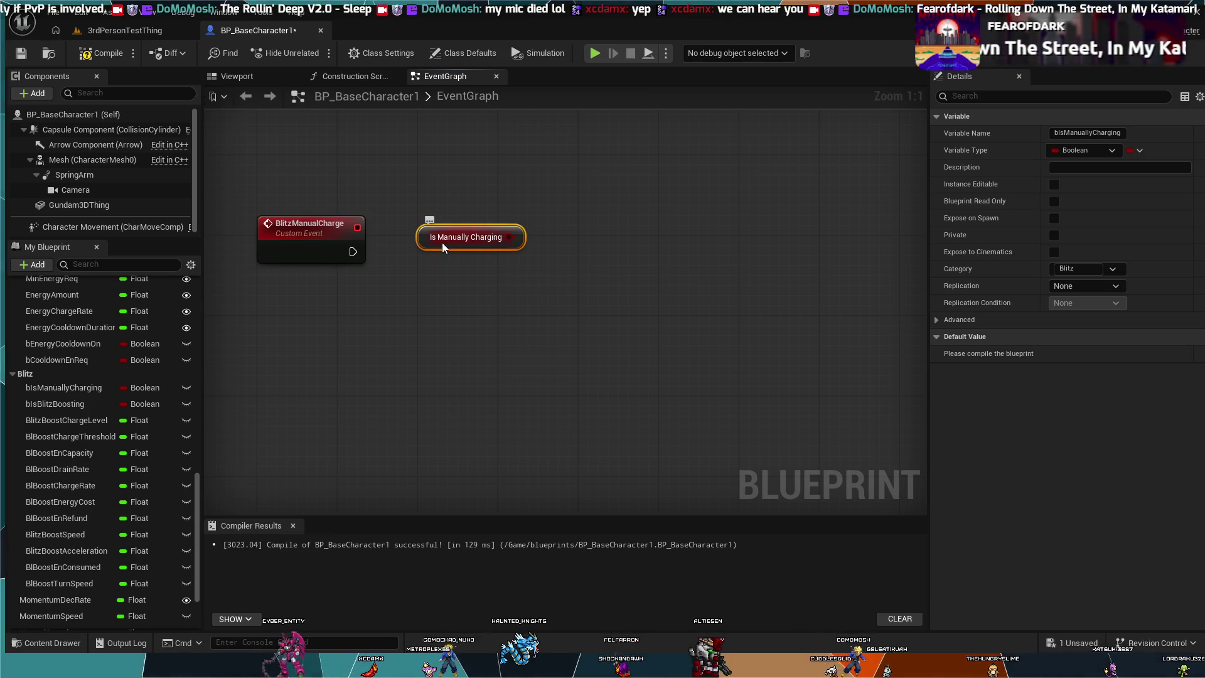
Replace the getter with a SET Is Manually Charging node set to true, wired after BlitzManualCharge
{"action": "key", "text": "Delete"}
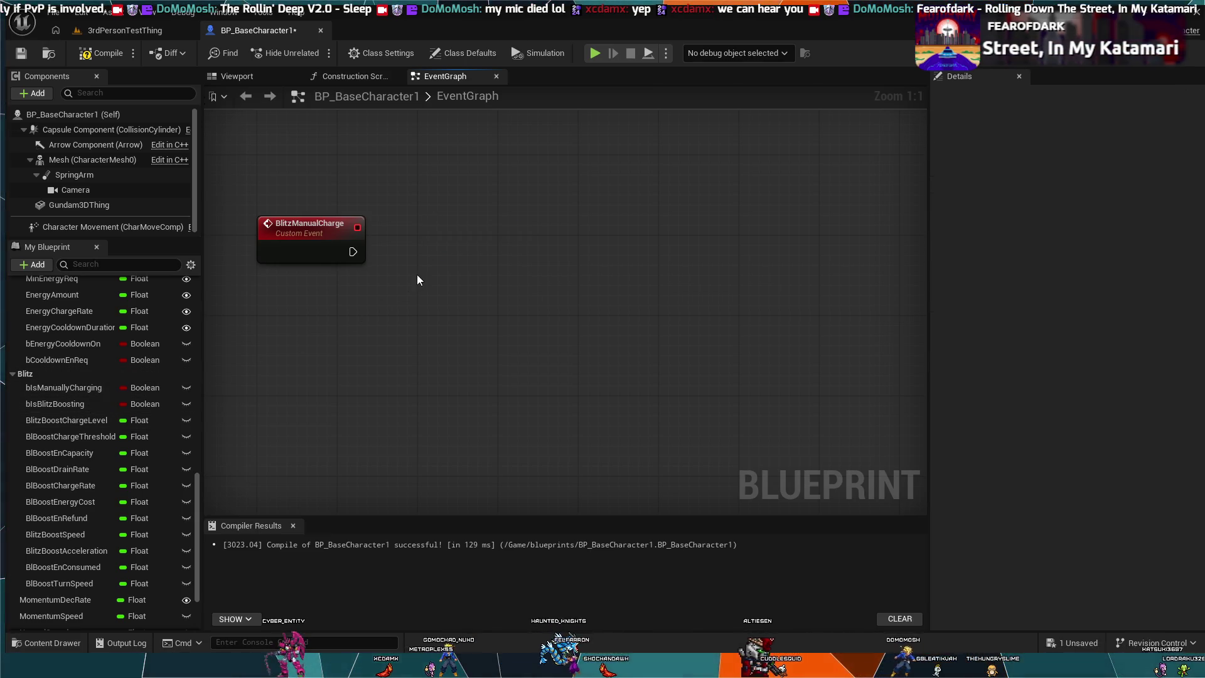
{"action": "left_click", "coordinate": [63, 388]}
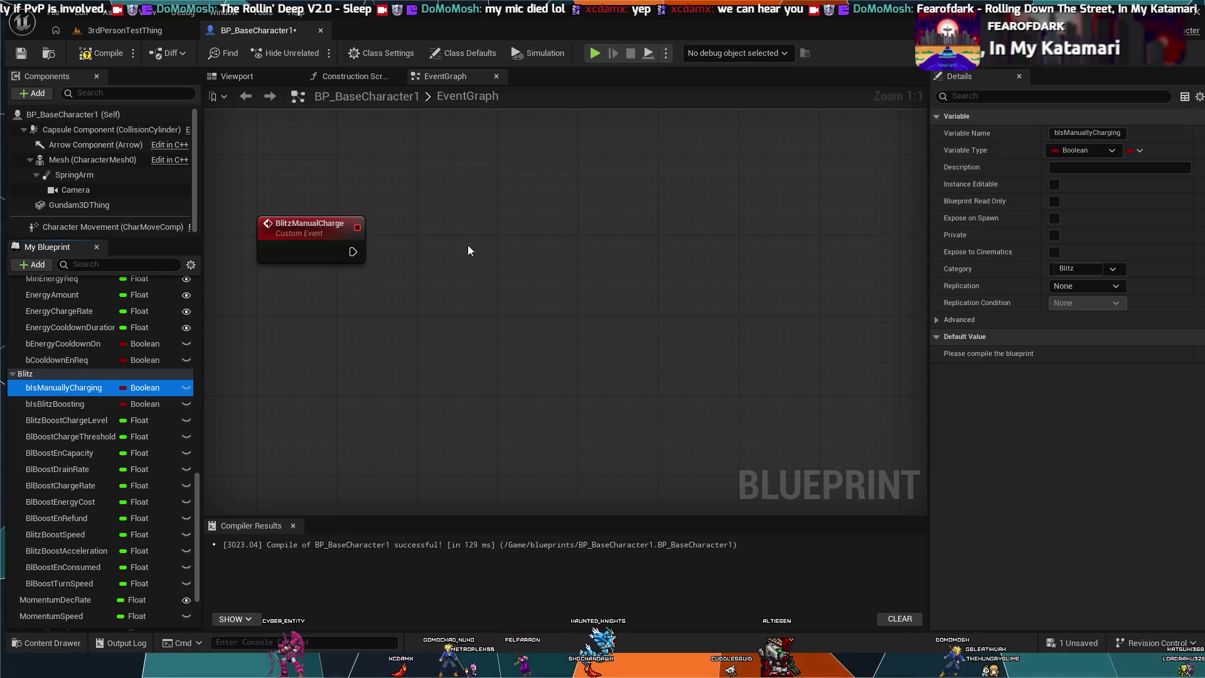
{"action": "left_click", "coordinate": [431, 271]}
{"action": "left_click_drag", "start_coordinate": [469, 281], "coordinate": [469, 282]}
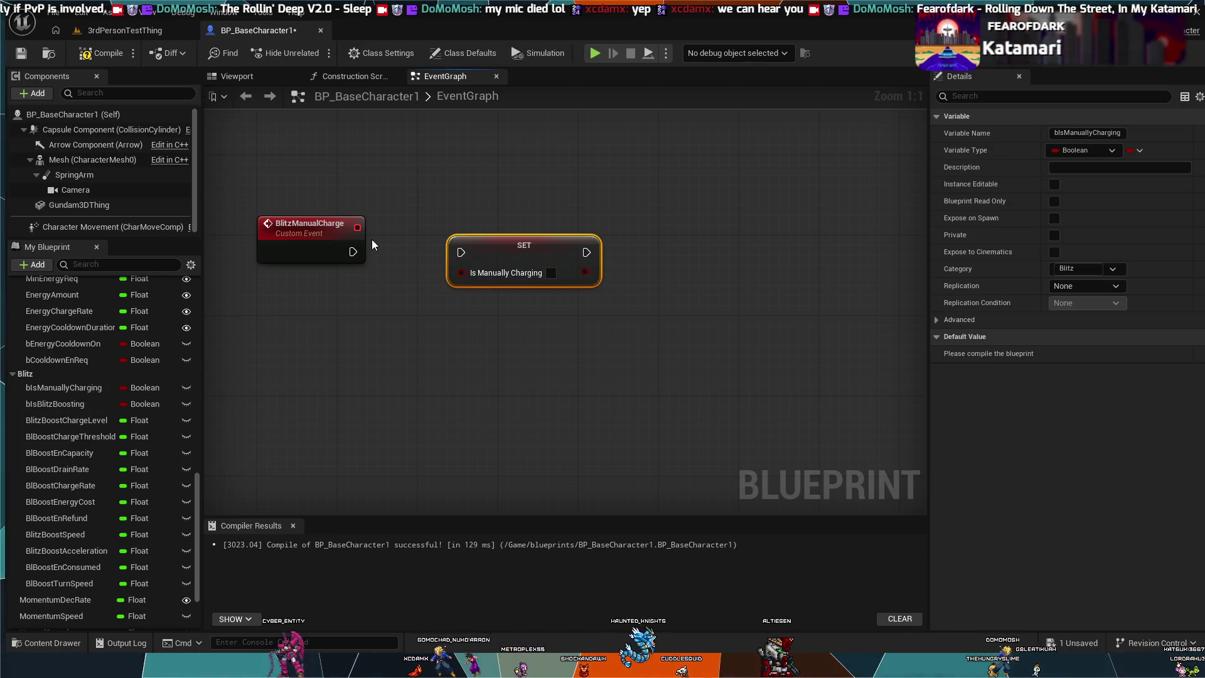
{"action": "mouse_move", "coordinate": [359, 227]}
{"action": "left_mouse_down"}
{"action": "mouse_move", "coordinate": [442, 280]}
{"action": "mouse_move", "coordinate": [465, 274]}
{"action": "left_mouse_up"}
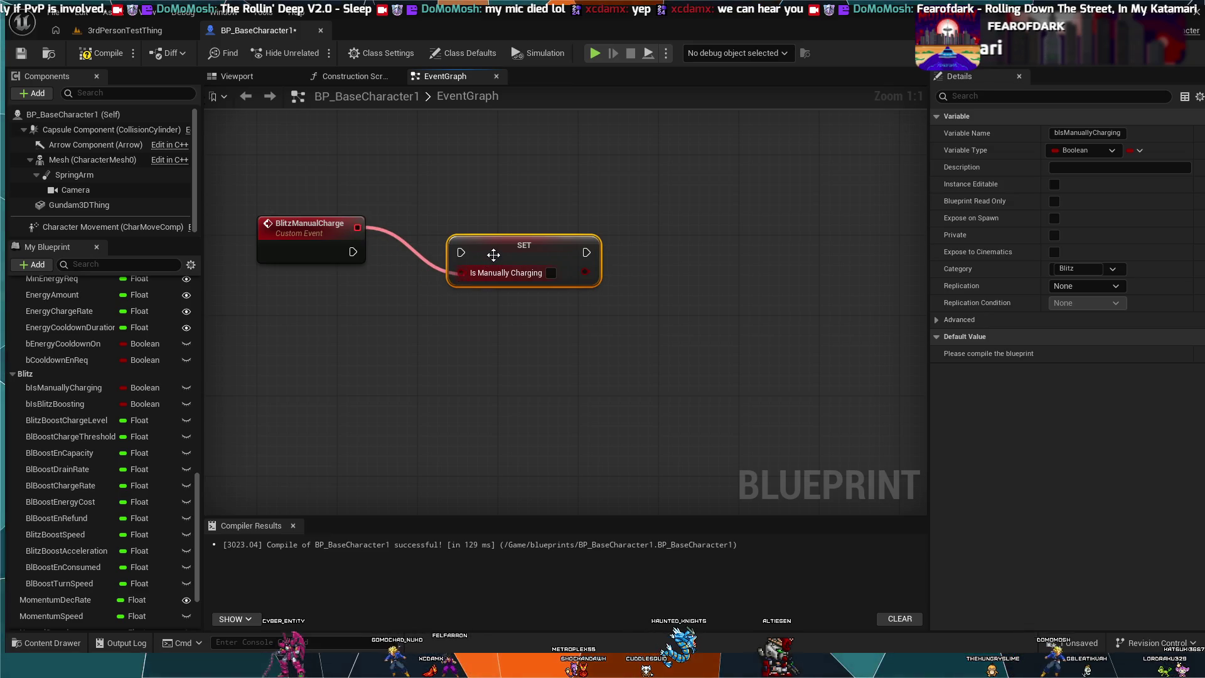
{"action": "left_click", "coordinate": [400, 221]}
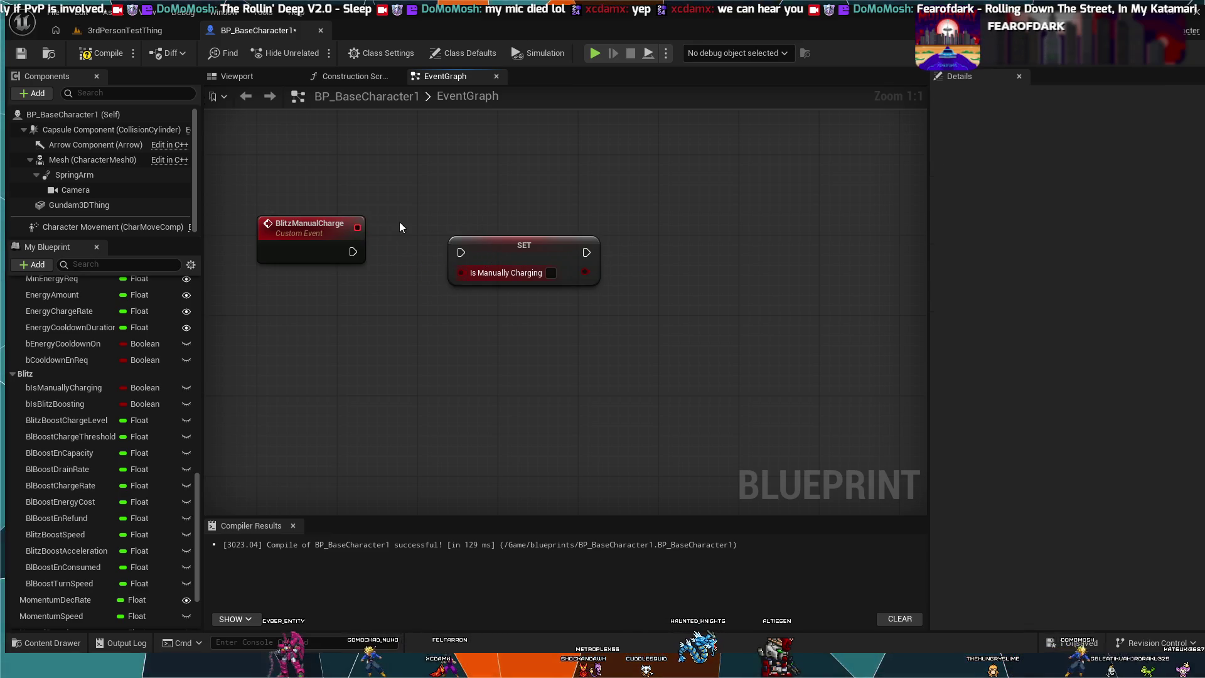
{"action": "left_click", "coordinate": [470, 251]}
{"action": "left_click_drag", "start_coordinate": [473, 249], "coordinate": [413, 250]}
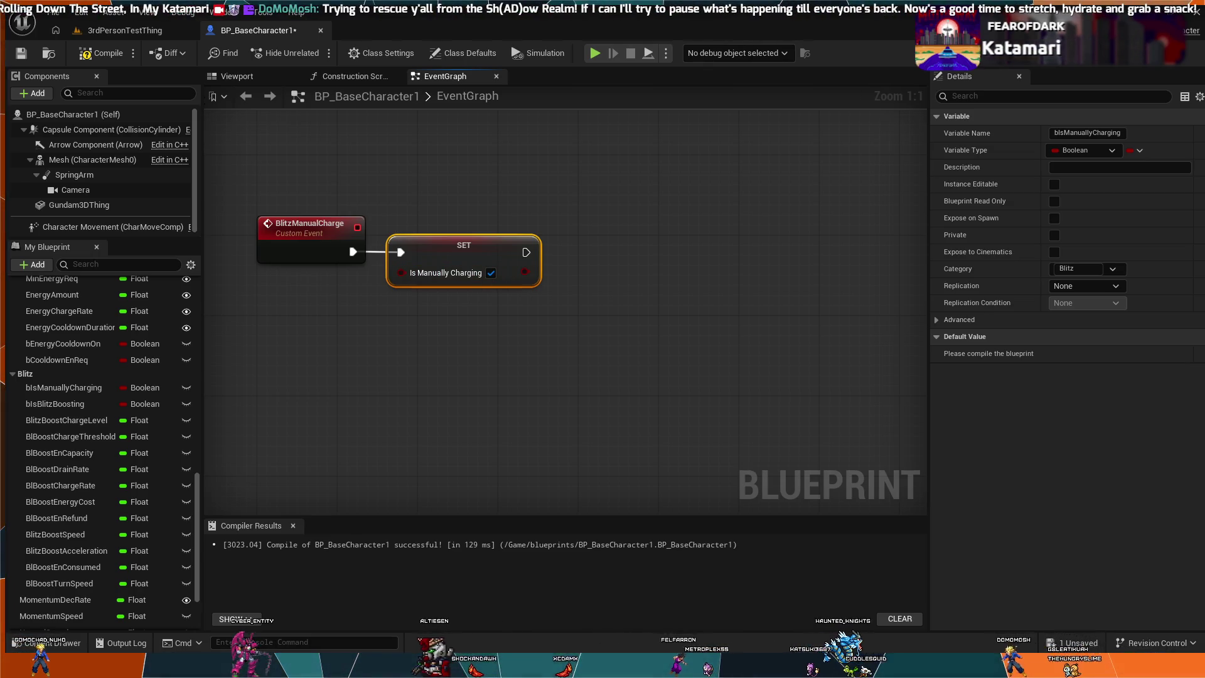
{"action": "scroll", "coordinate": [113, 565], "scroll_direction": "down", "scroll_amount": 3}
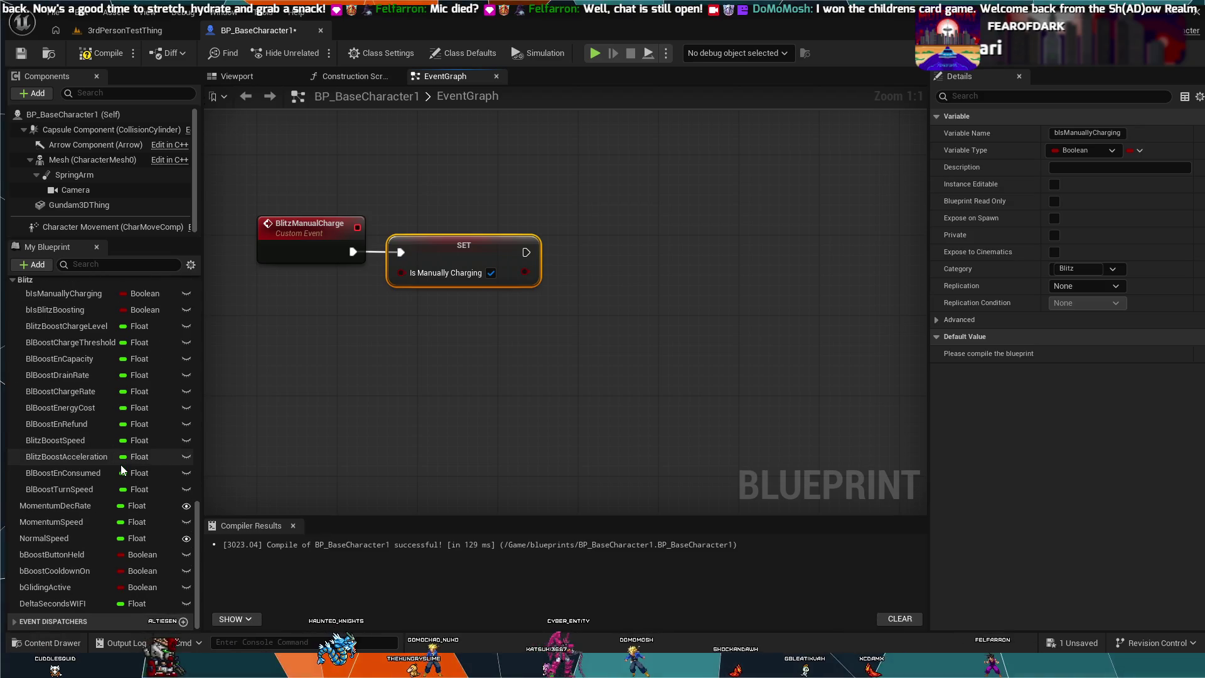
Check bGlidingActive's references, then paste a Get Gliding Active node below the BlitzManualCharge chain
{"action": "left_click", "coordinate": [73, 589]}
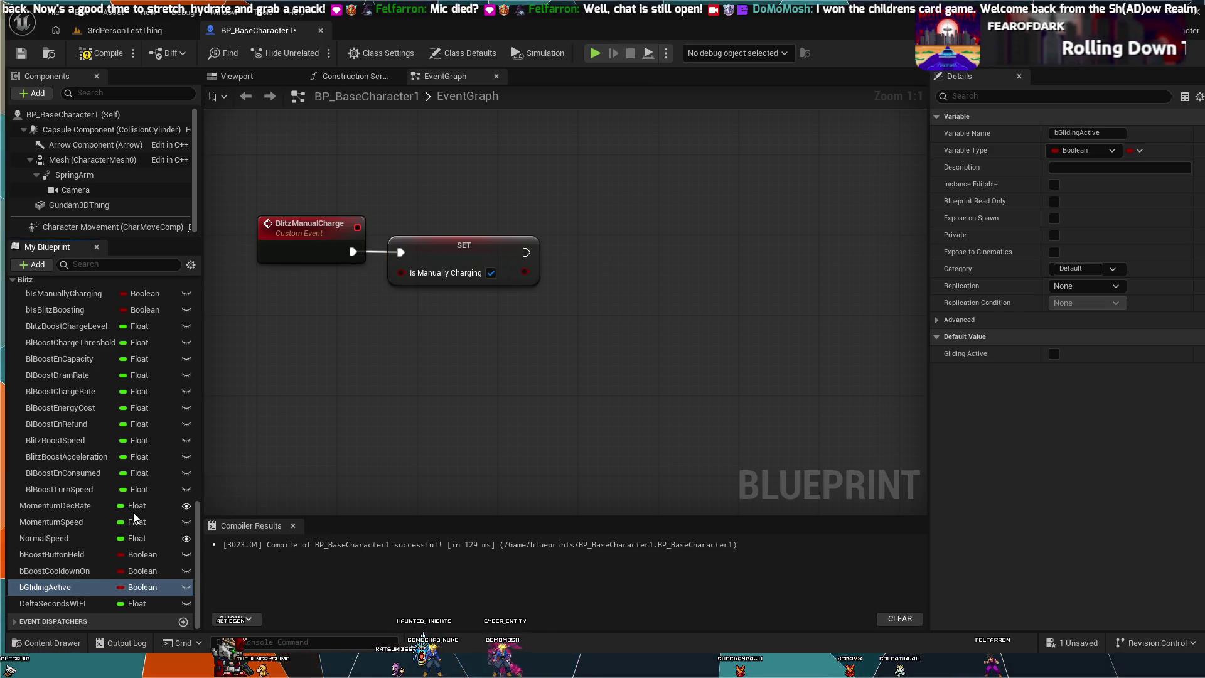
{"action": "key", "text": "shift+alt+f"}
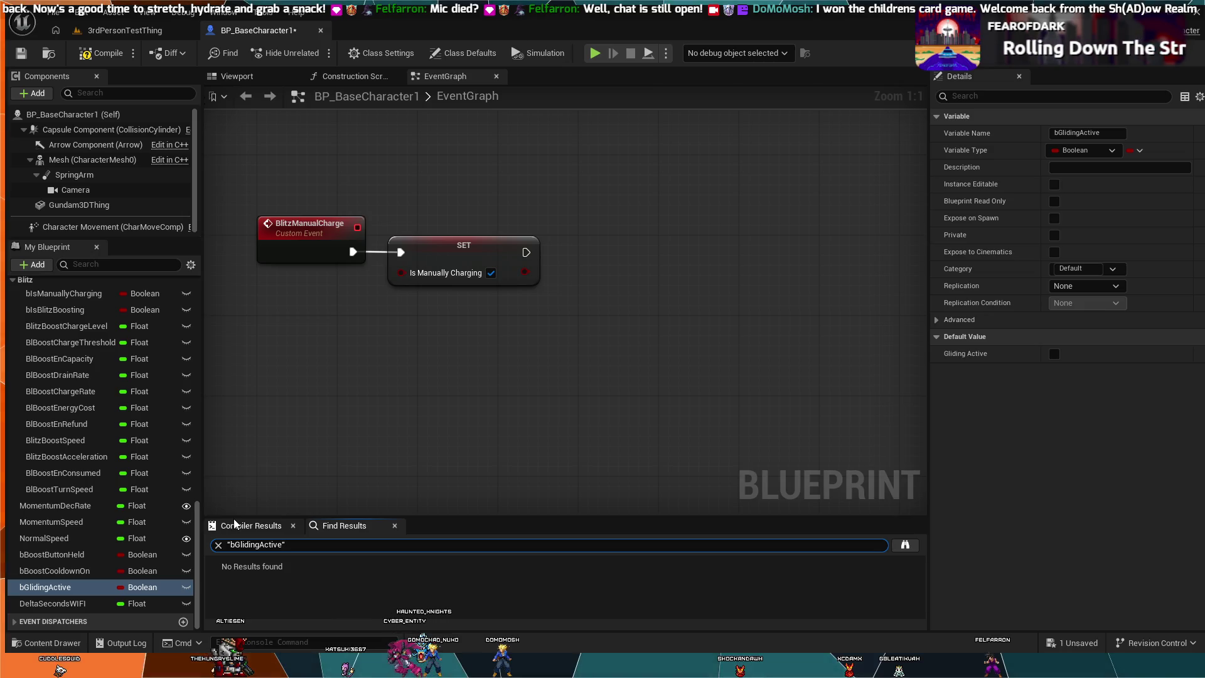
{"action": "key", "text": "Escape"}
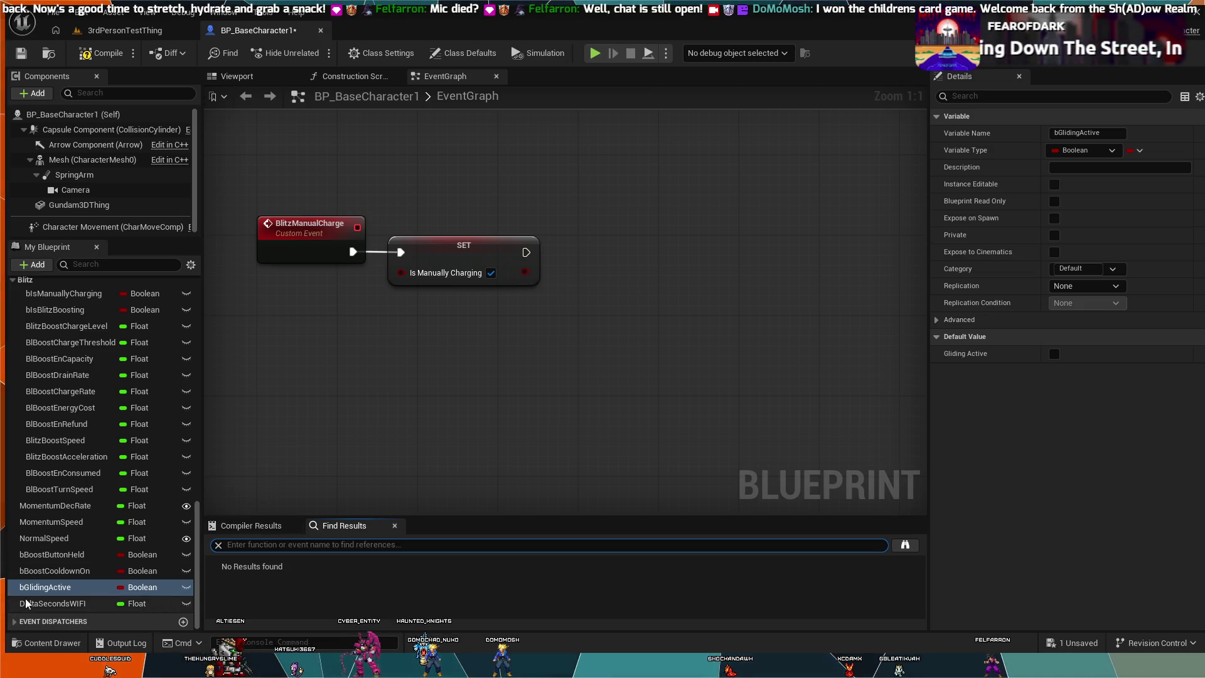
{"action": "left_click", "coordinate": [80, 590]}
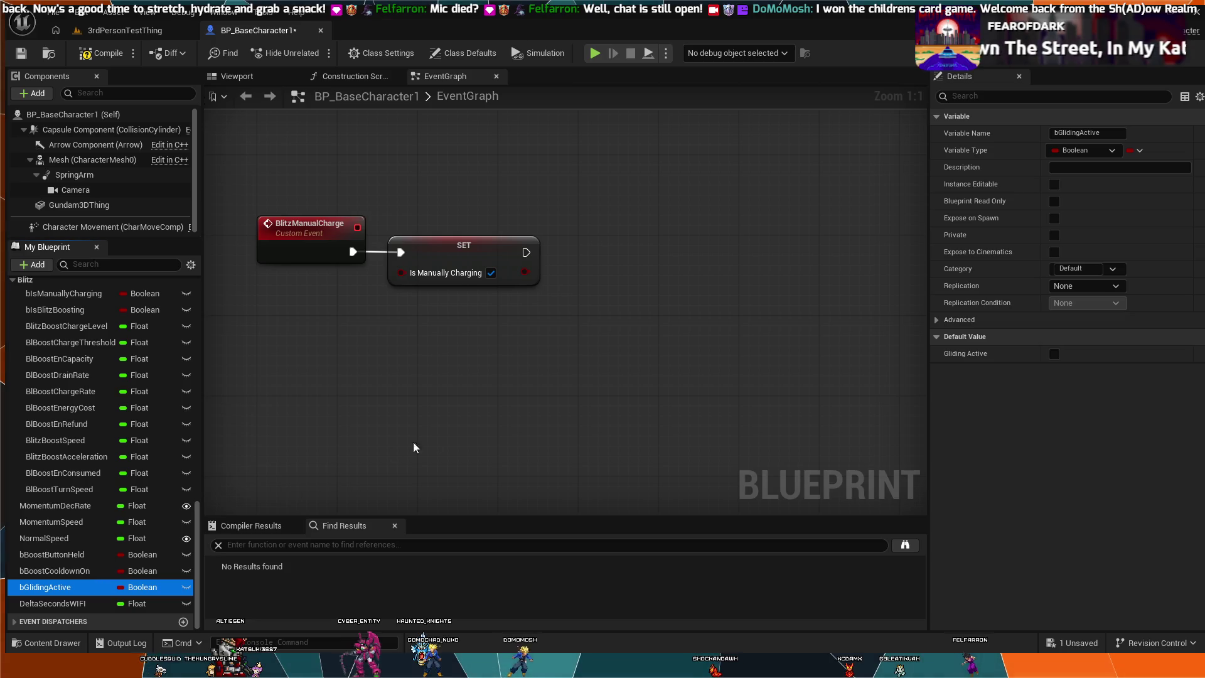
{"action": "left_click", "coordinate": [546, 379]}
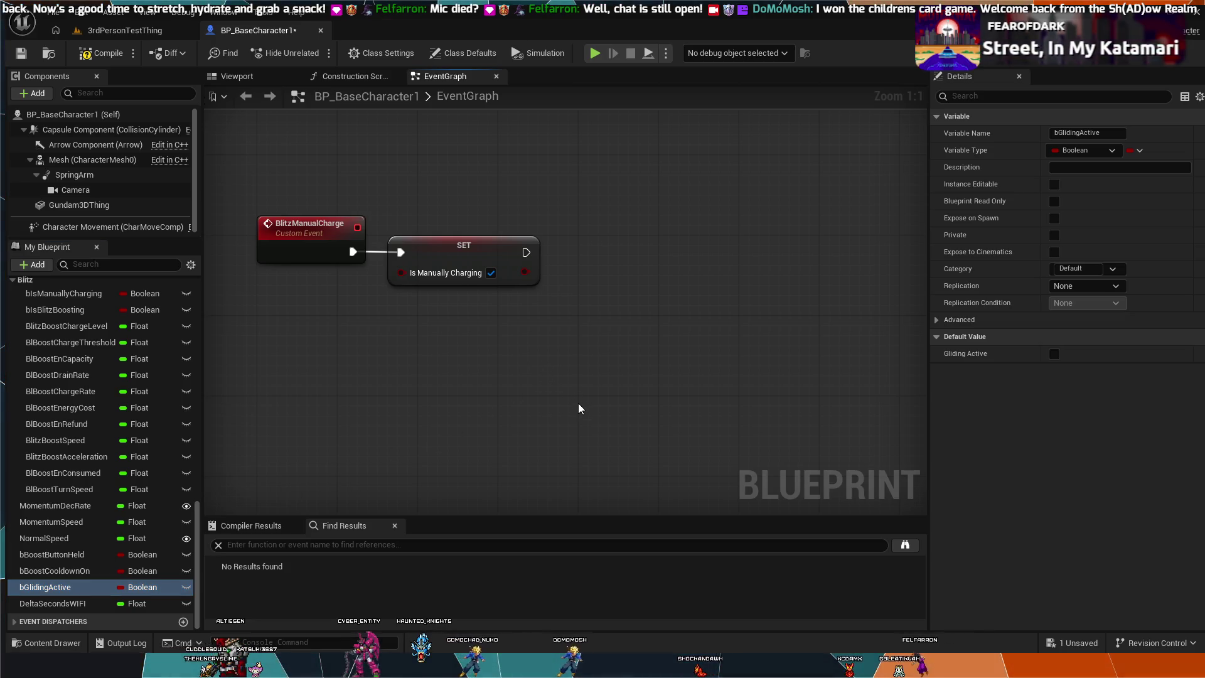
{"action": "key", "text": "ctrl+v"}
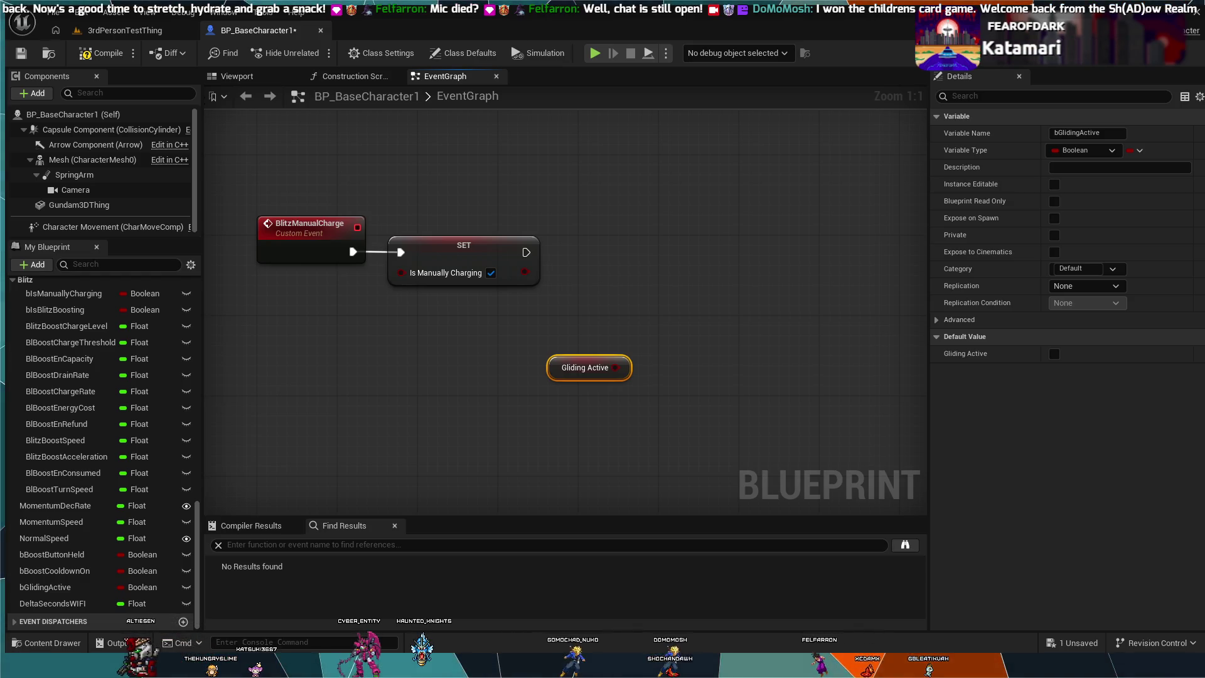
Swap the getter for a SET Gliding Active node ticked true, lined up after Set Is Manually Charging
{"action": "key", "text": "Delete"}
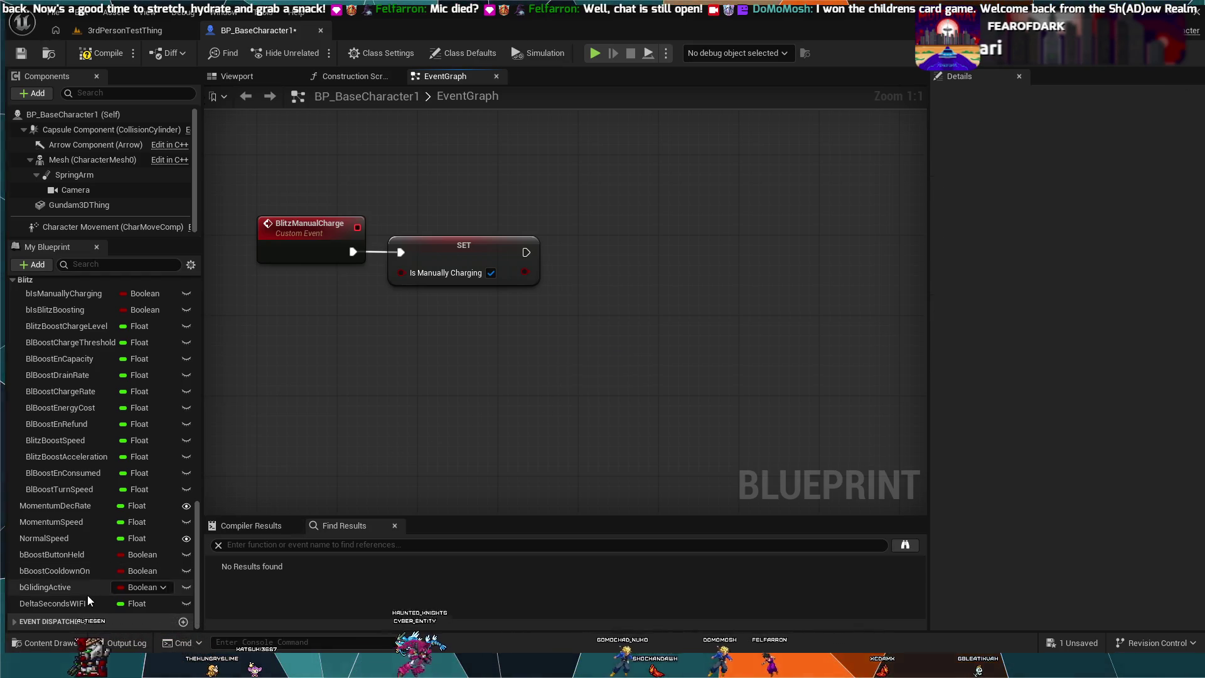
{"action": "mouse_move", "coordinate": [80, 591]}
{"action": "left_mouse_down"}
{"action": "mouse_move", "coordinate": [518, 378]}
{"action": "mouse_move", "coordinate": [530, 345]}
{"action": "mouse_move", "coordinate": [561, 384]}
{"action": "mouse_move", "coordinate": [632, 318]}
{"action": "mouse_move", "coordinate": [641, 284]}
{"action": "left_mouse_up"}
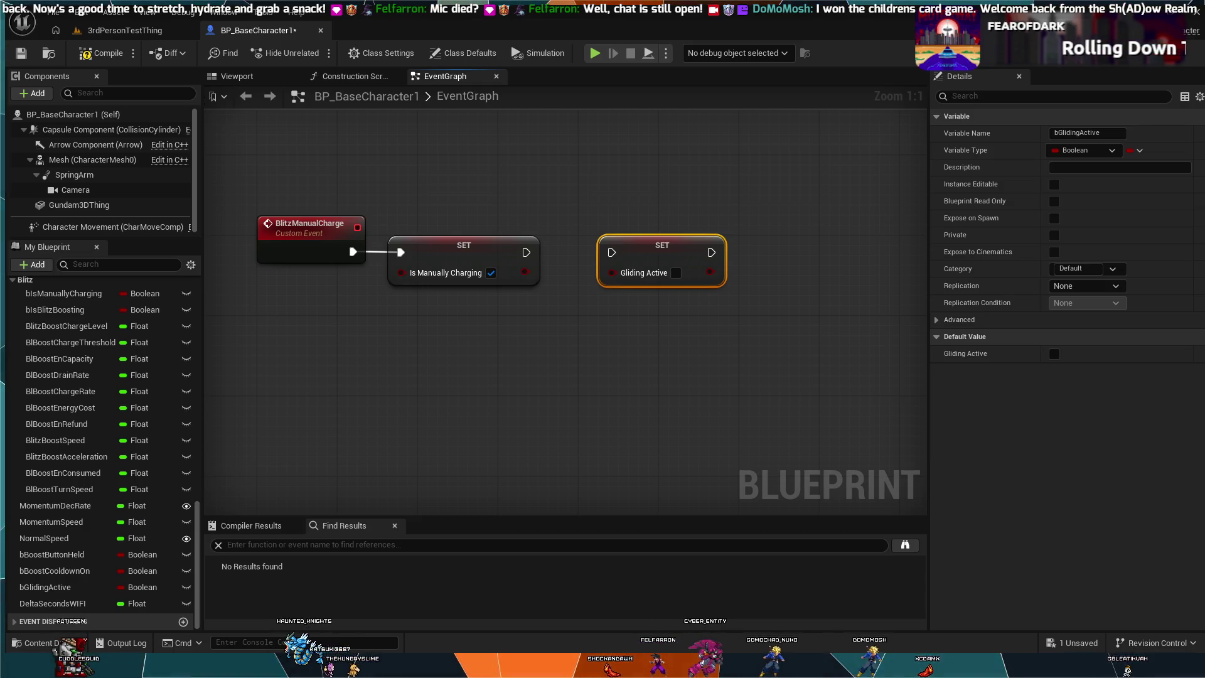
{"action": "left_click_drag", "start_coordinate": [618, 258], "coordinate": [554, 251]}
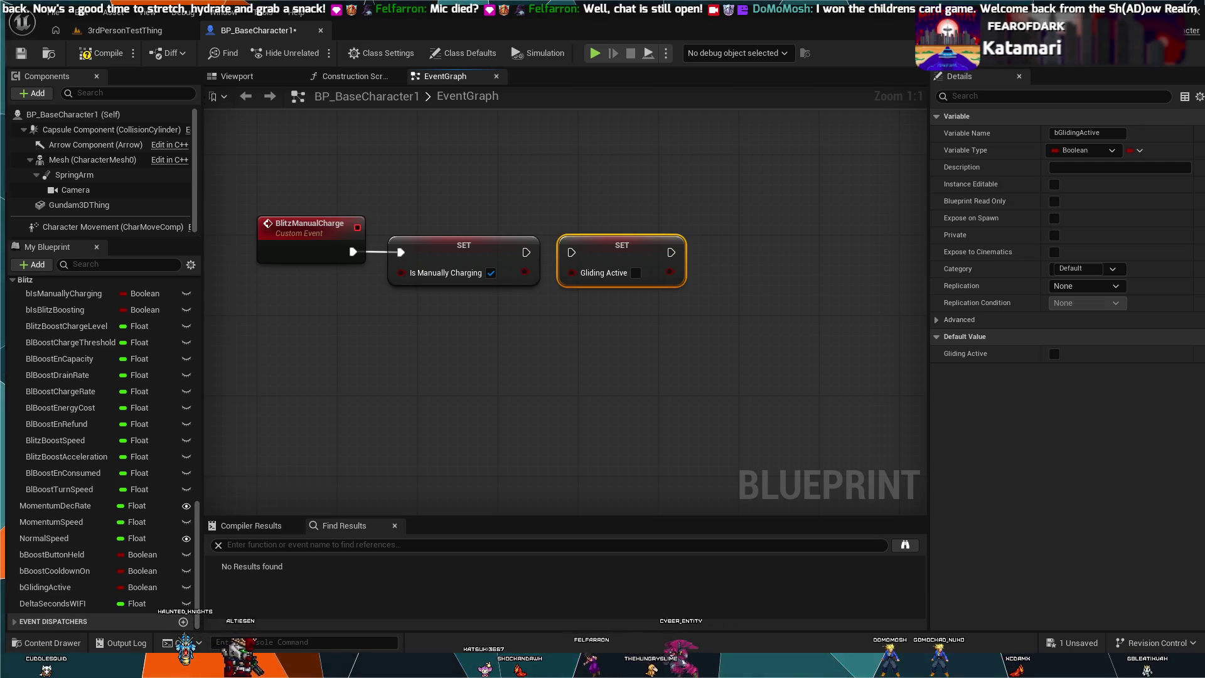
{"action": "left_click", "coordinate": [635, 273]}
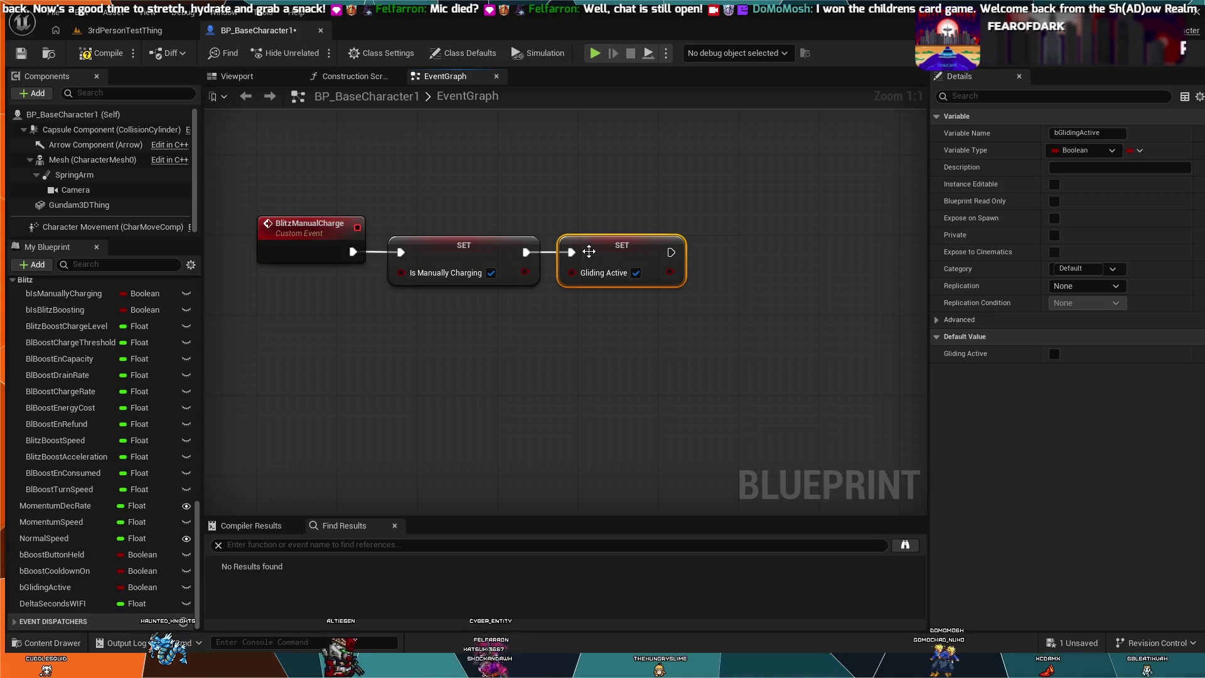
{"action": "left_click_drag", "start_coordinate": [589, 248], "coordinate": [579, 248]}
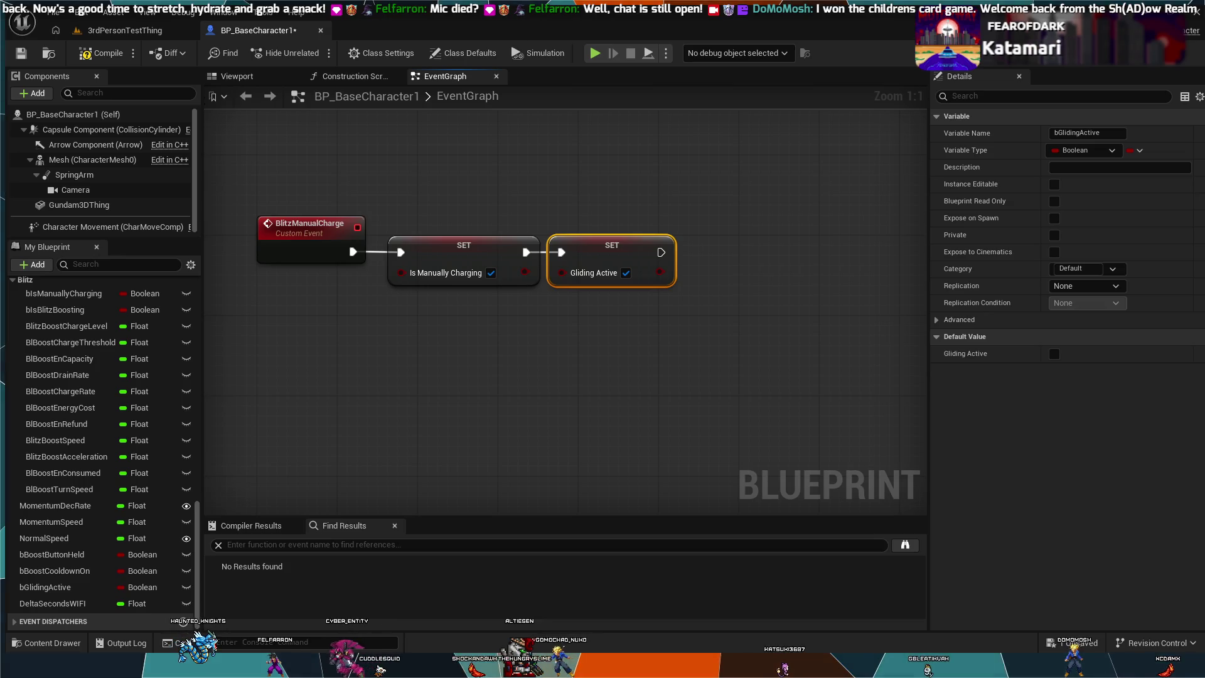
{"action": "scroll", "coordinate": [779, 417], "scroll_direction": "down", "scroll_amount": 2}
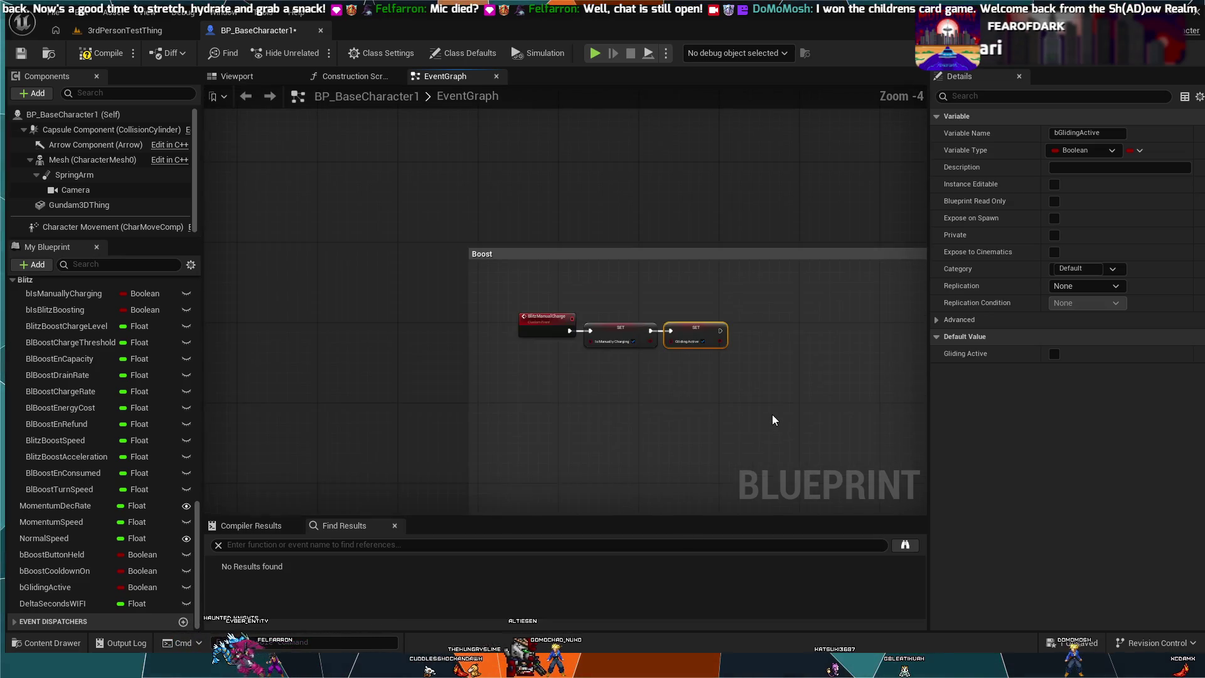
{"action": "scroll", "coordinate": [776, 417], "scroll_direction": "up", "scroll_amount": 2}
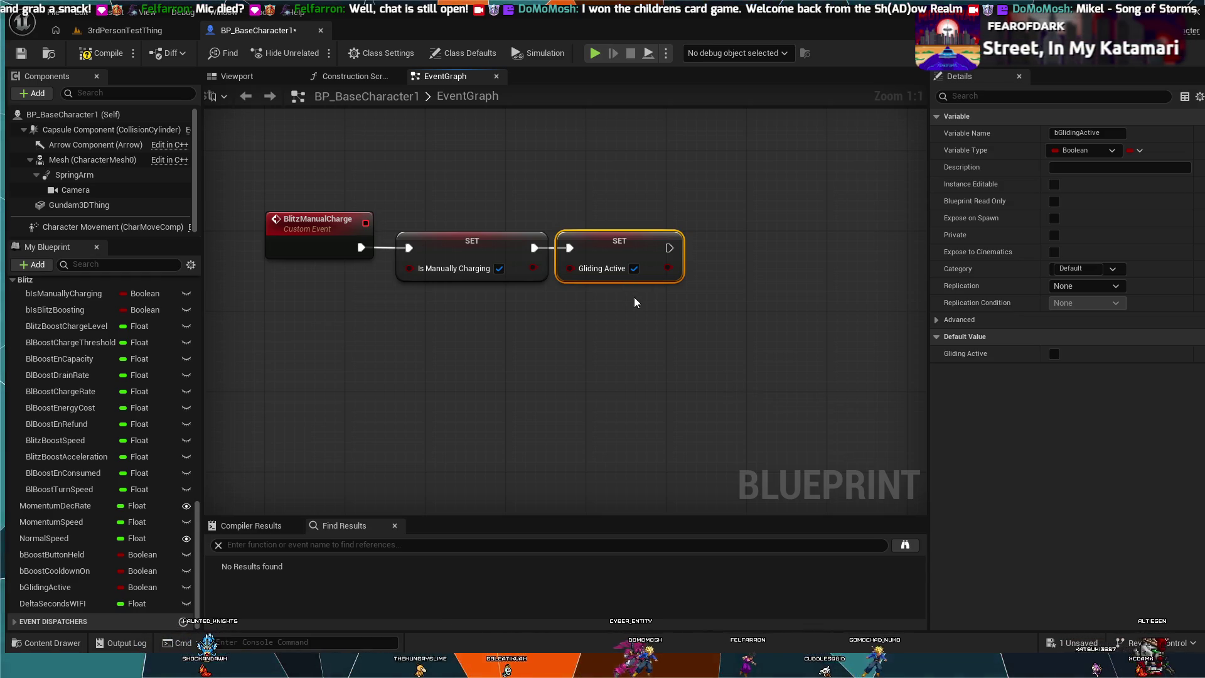
{"action": "left_click_drag", "start_coordinate": [639, 246], "coordinate": [652, 243]}
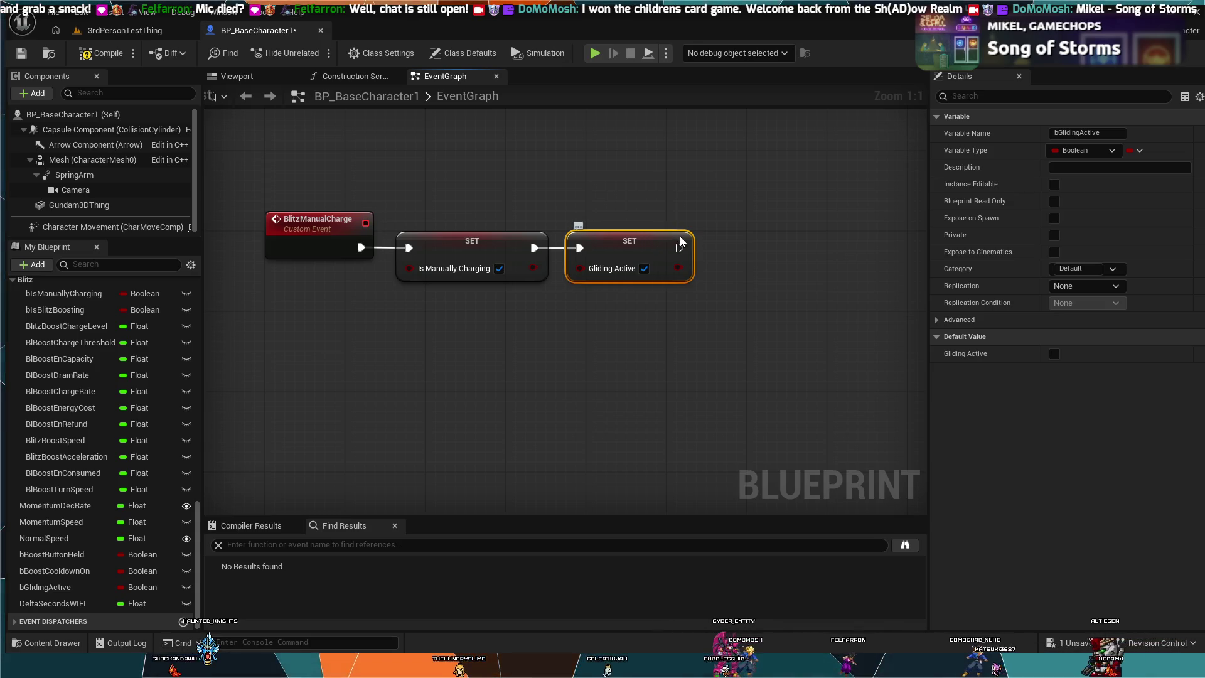
{"action": "left_click_drag", "start_coordinate": [653, 243], "coordinate": [585, 336]}
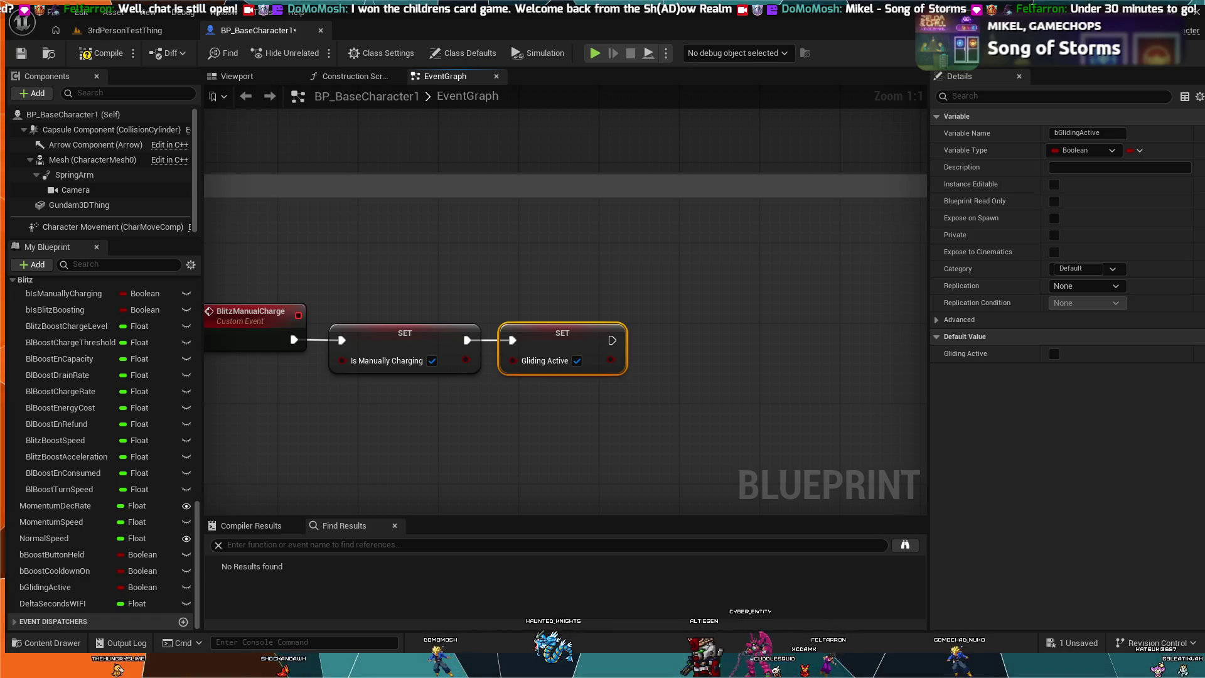
{"action": "scroll", "coordinate": [626, 499], "scroll_direction": "down", "scroll_amount": 5}
Navigate to the IA_Boost Branch nodes and pull a wire from the Energy Amount branch's True output
{"action": "left_click_drag", "start_coordinate": [626, 500], "coordinate": [567, 244]}
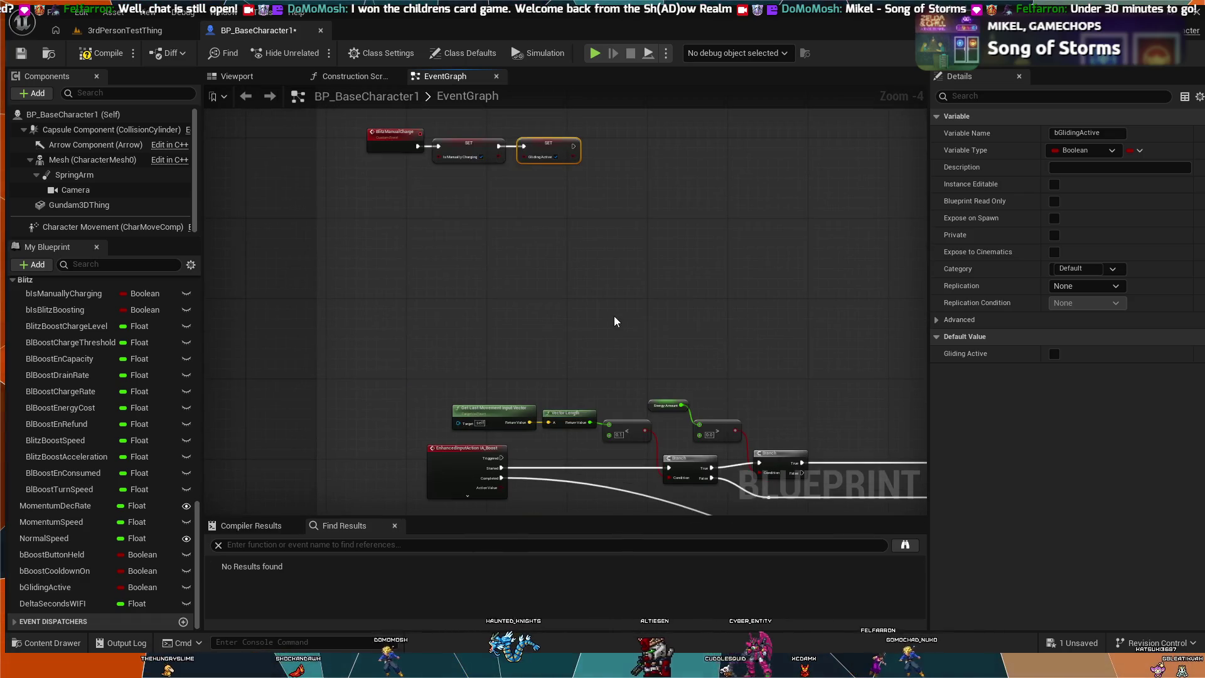
{"action": "left_click_drag", "start_coordinate": [615, 321], "coordinate": [576, 268]}
{"action": "scroll", "coordinate": [576, 268], "scroll_direction": "up", "scroll_amount": 2}
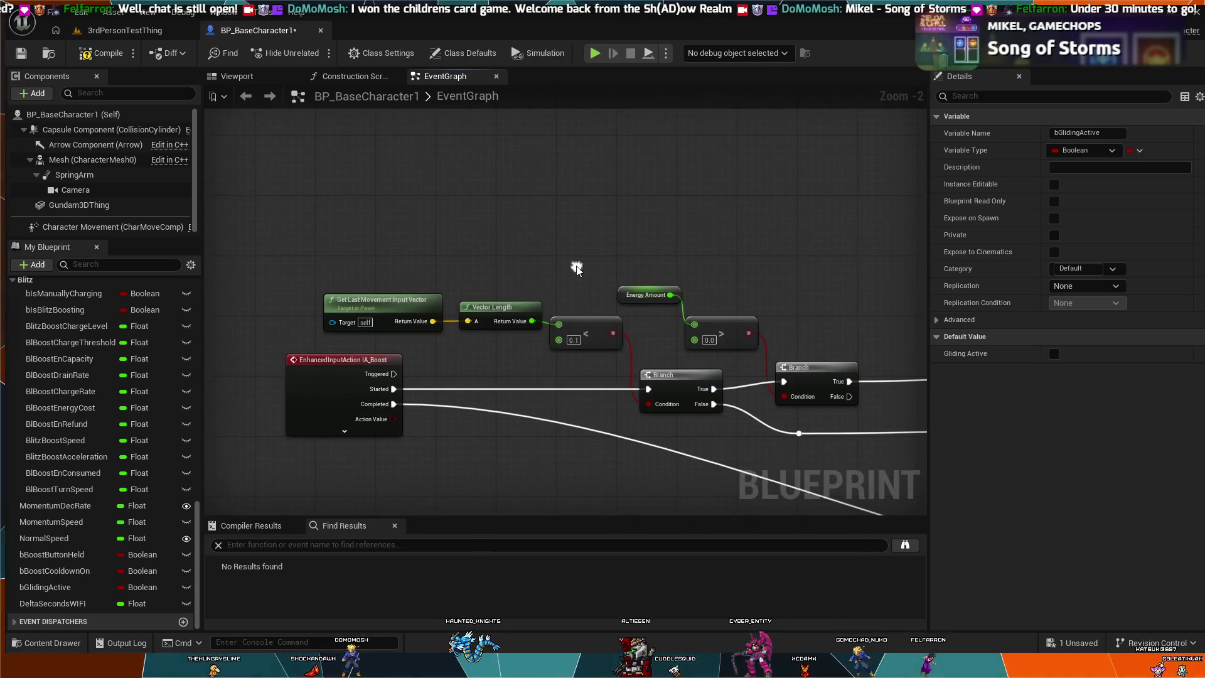
{"action": "scroll", "coordinate": [576, 268], "scroll_direction": "up", "scroll_amount": 2}
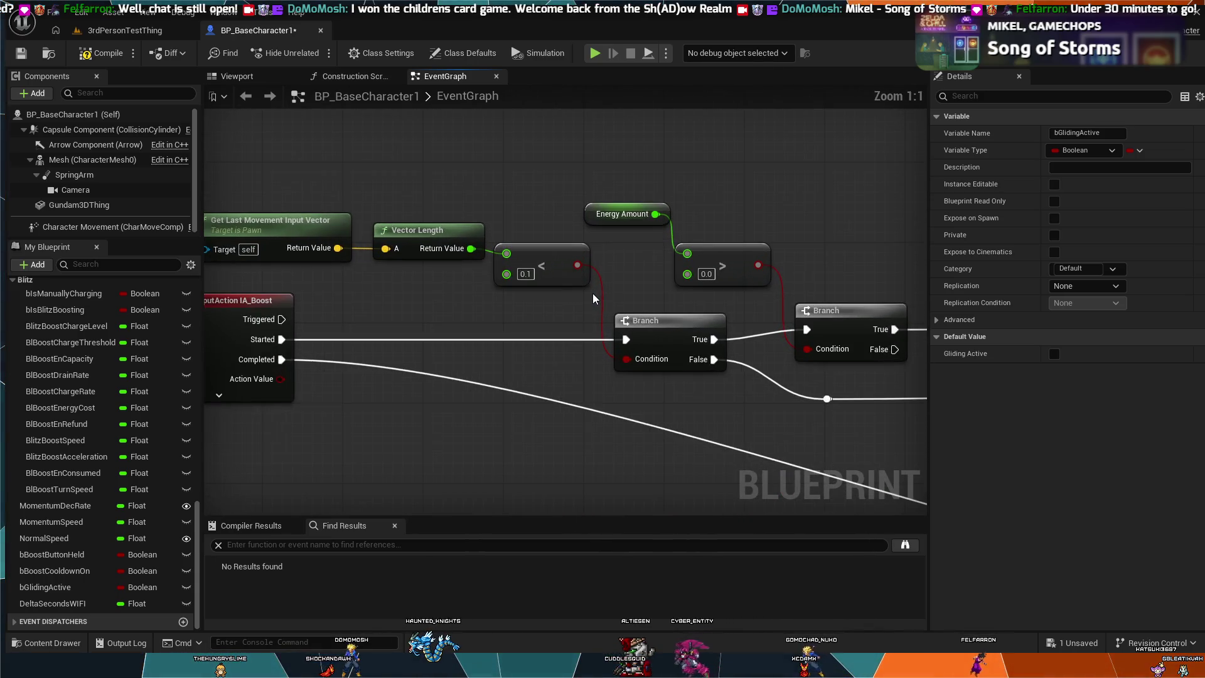
{"action": "scroll", "coordinate": [632, 258], "scroll_direction": "down", "scroll_amount": 1}
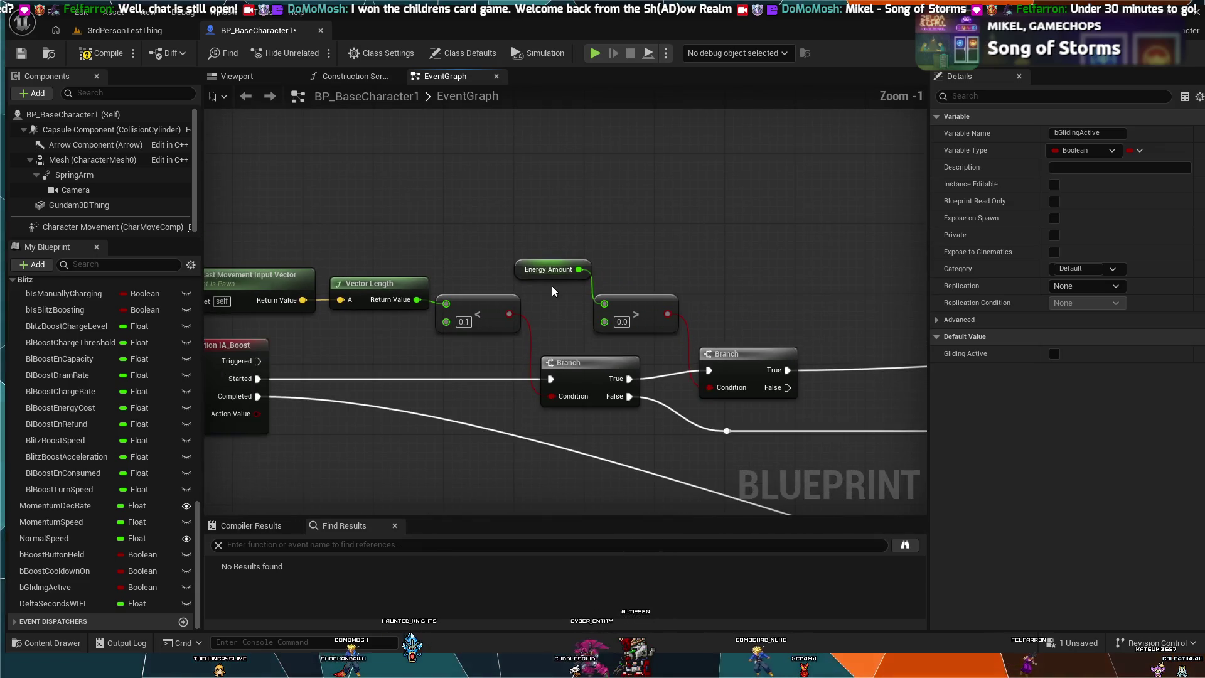
{"action": "scroll", "coordinate": [553, 290], "scroll_direction": "down", "scroll_amount": 1}
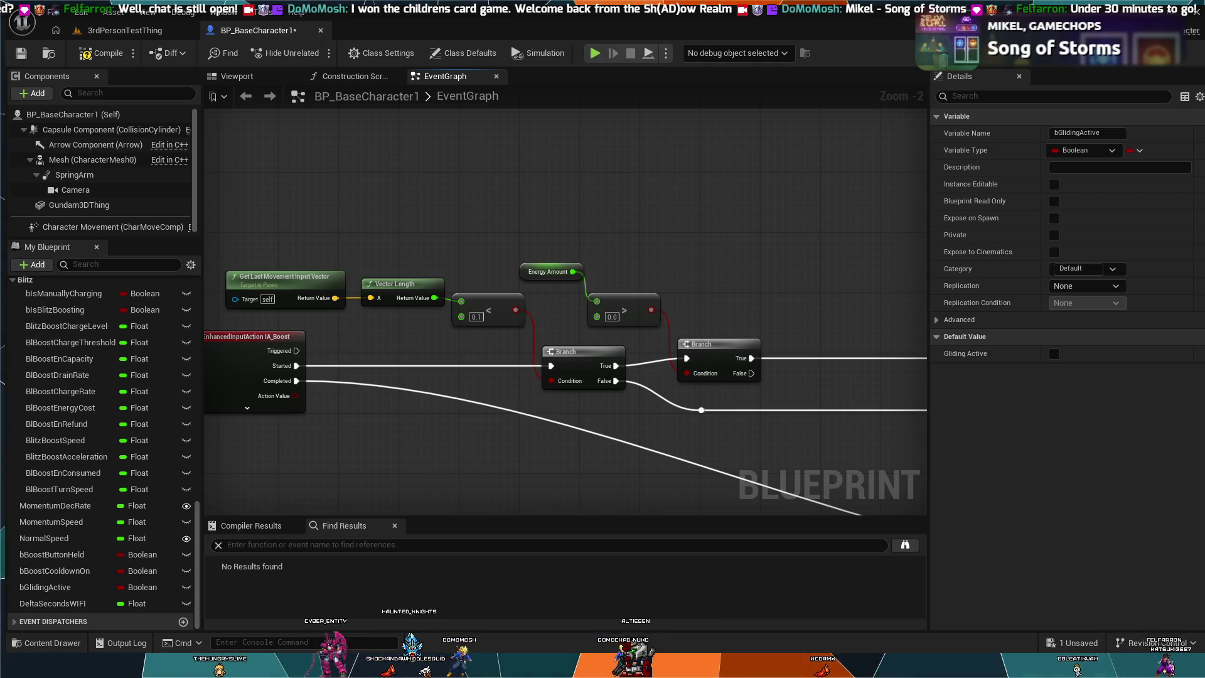
{"action": "mouse_move", "coordinate": [876, 390]}
{"action": "left_mouse_down"}
{"action": "mouse_move", "coordinate": [538, 398]}
{"action": "mouse_move", "coordinate": [646, 417]}
{"action": "left_mouse_up"}
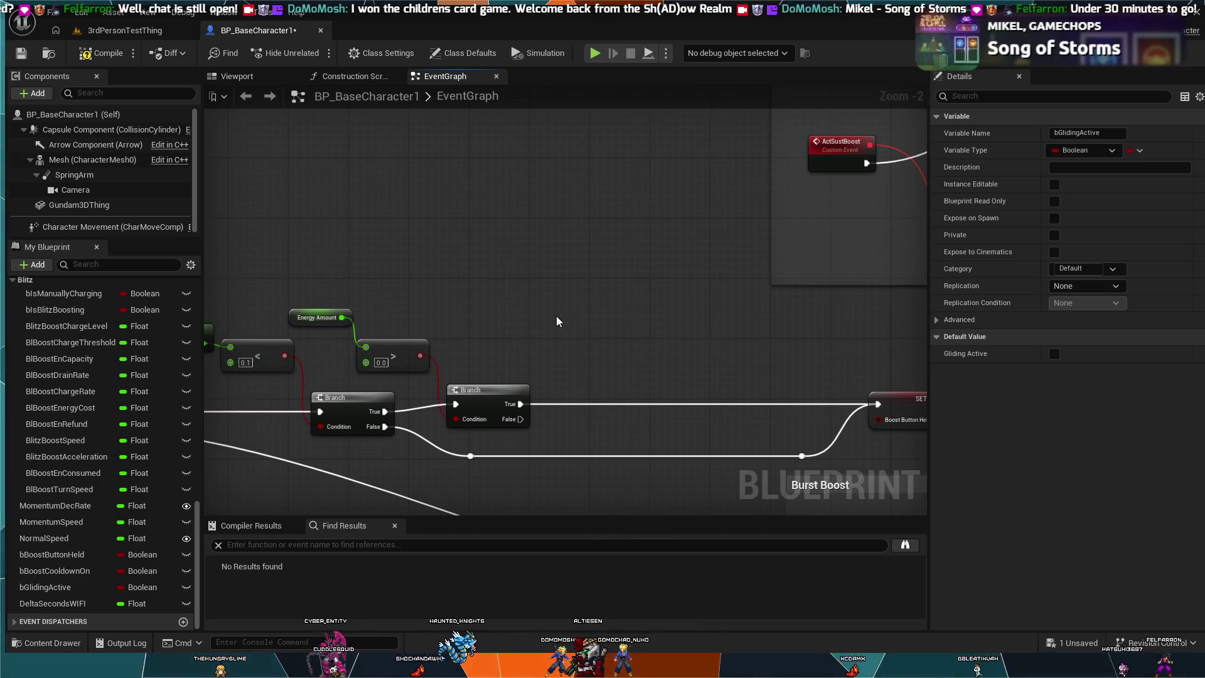
{"action": "left_click_drag", "start_coordinate": [557, 321], "coordinate": [586, 304]}
{"action": "scroll", "coordinate": [587, 304], "scroll_direction": "up", "scroll_amount": 2}
{"action": "mouse_move", "coordinate": [705, 279]}
{"action": "left_mouse_down"}
{"action": "mouse_move", "coordinate": [799, 271]}
{"action": "mouse_move", "coordinate": [759, 276]}
{"action": "left_mouse_up"}
{"action": "mouse_move", "coordinate": [710, 394]}
{"action": "left_mouse_down"}
{"action": "mouse_move", "coordinate": [761, 318]}
{"action": "mouse_move", "coordinate": [710, 393]}
{"action": "left_mouse_up"}
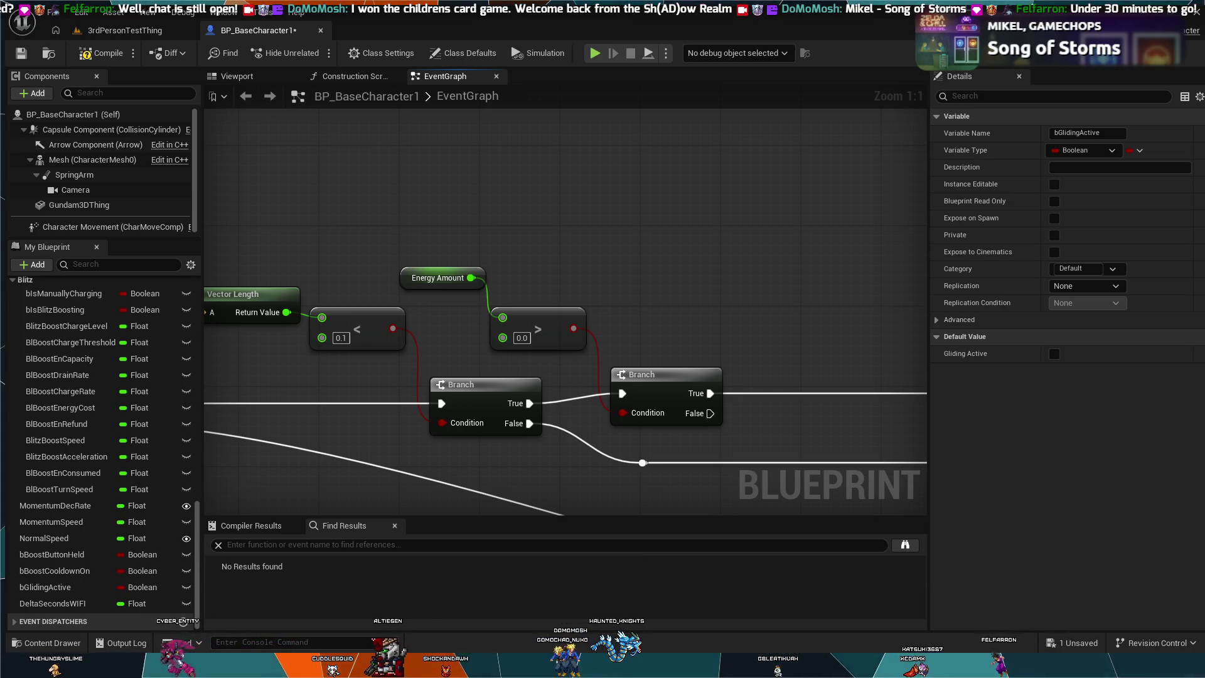
{"action": "left_click_drag", "start_coordinate": [714, 392], "coordinate": [737, 333]}
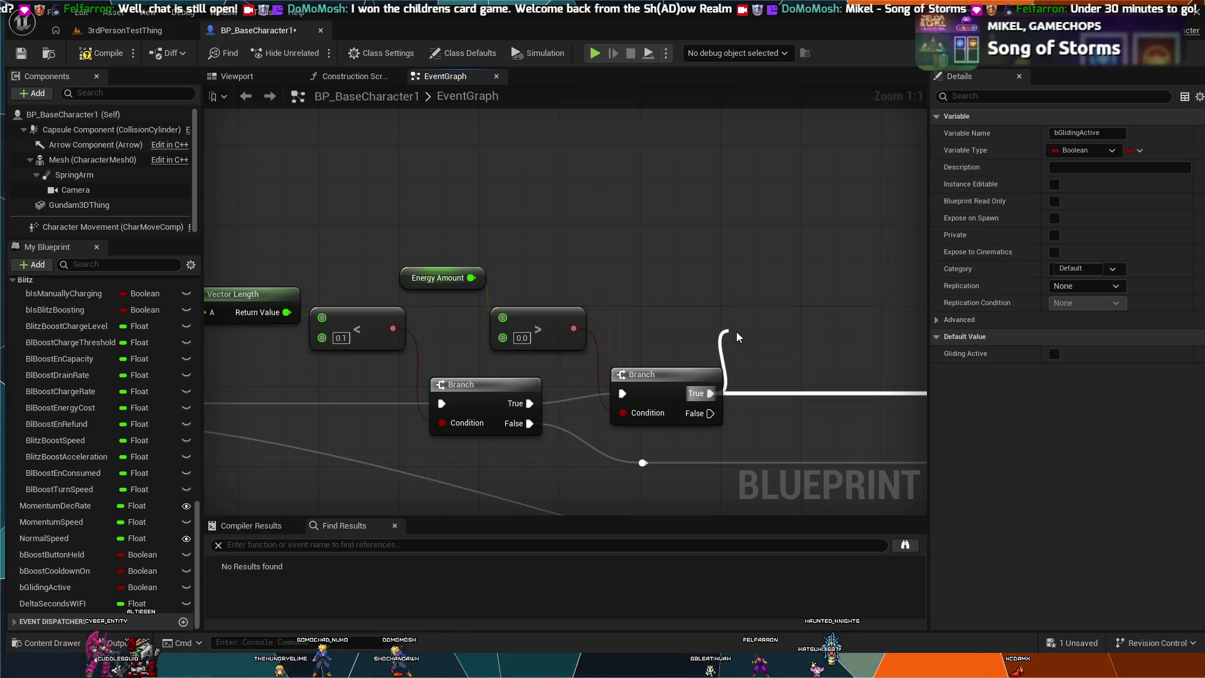
Place a Blitz Manual Charge call and wire the Energy Amount branch's True exec into it
{"action": "scroll", "coordinate": [75, 422], "scroll_direction": "down", "scroll_amount": 10}
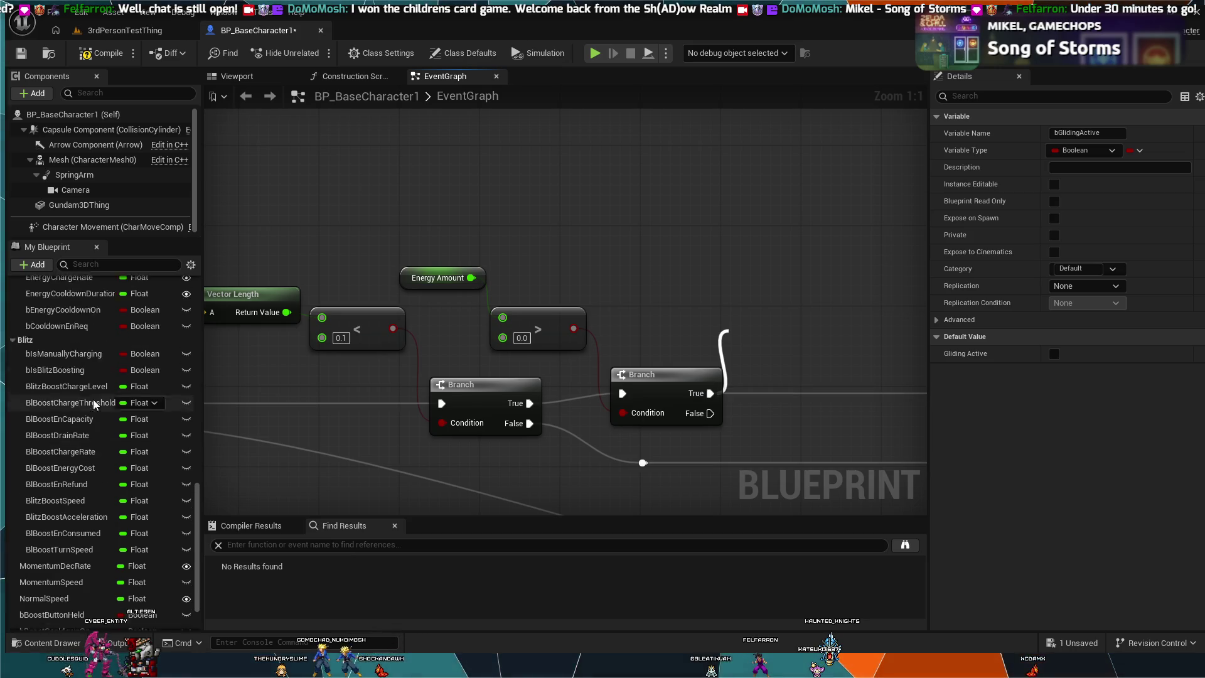
{"action": "scroll", "coordinate": [76, 422], "scroll_direction": "up", "scroll_amount": 10}
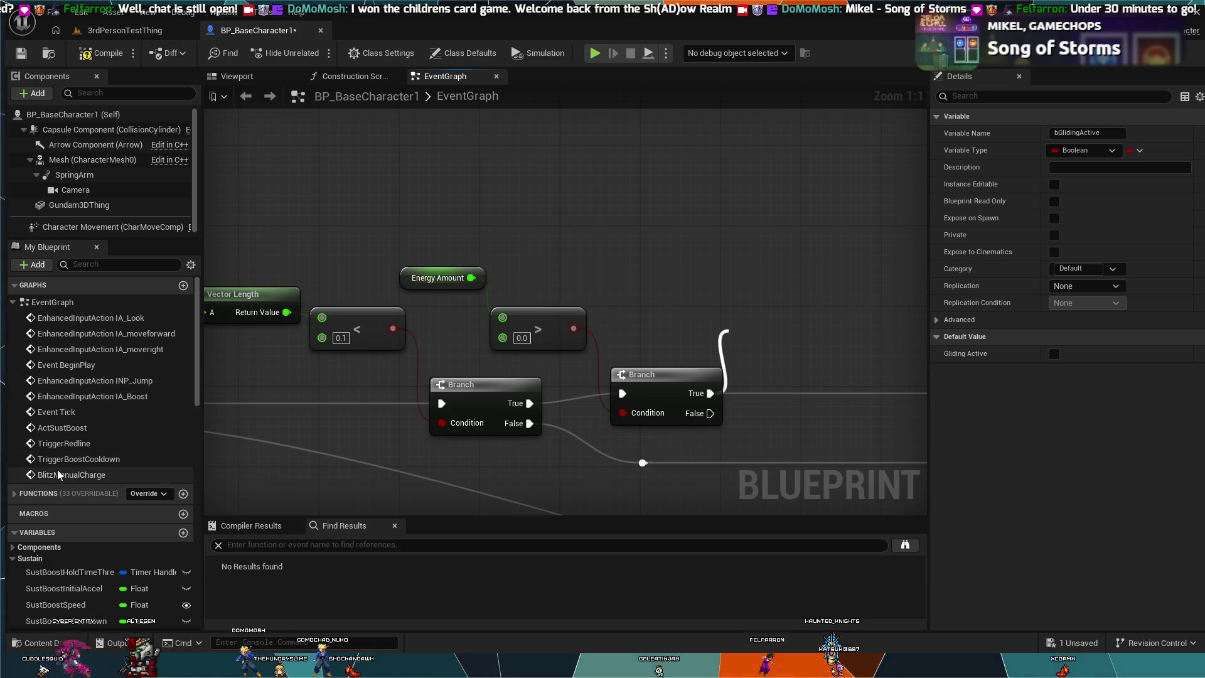
{"action": "left_click", "coordinate": [71, 475]}
{"action": "left_click_drag", "start_coordinate": [728, 334], "coordinate": [727, 332]}
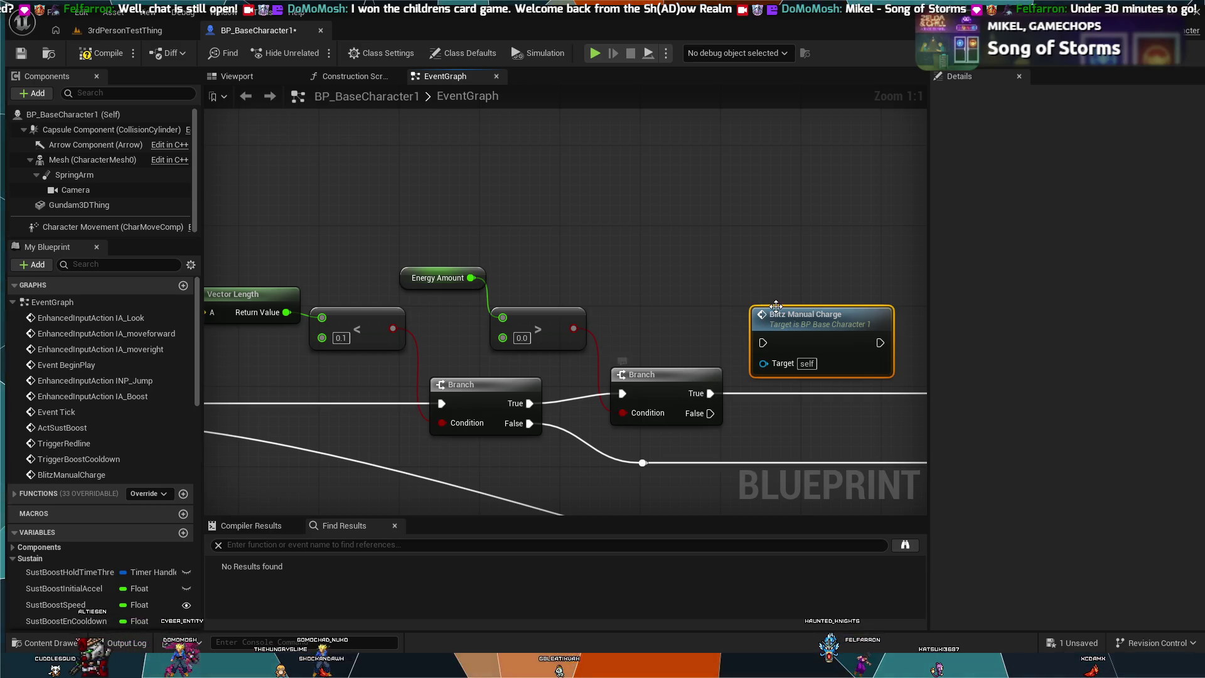
{"action": "left_click_drag", "start_coordinate": [732, 352], "coordinate": [446, 365]}
{"action": "left_click_drag", "start_coordinate": [426, 413], "coordinate": [478, 356]}
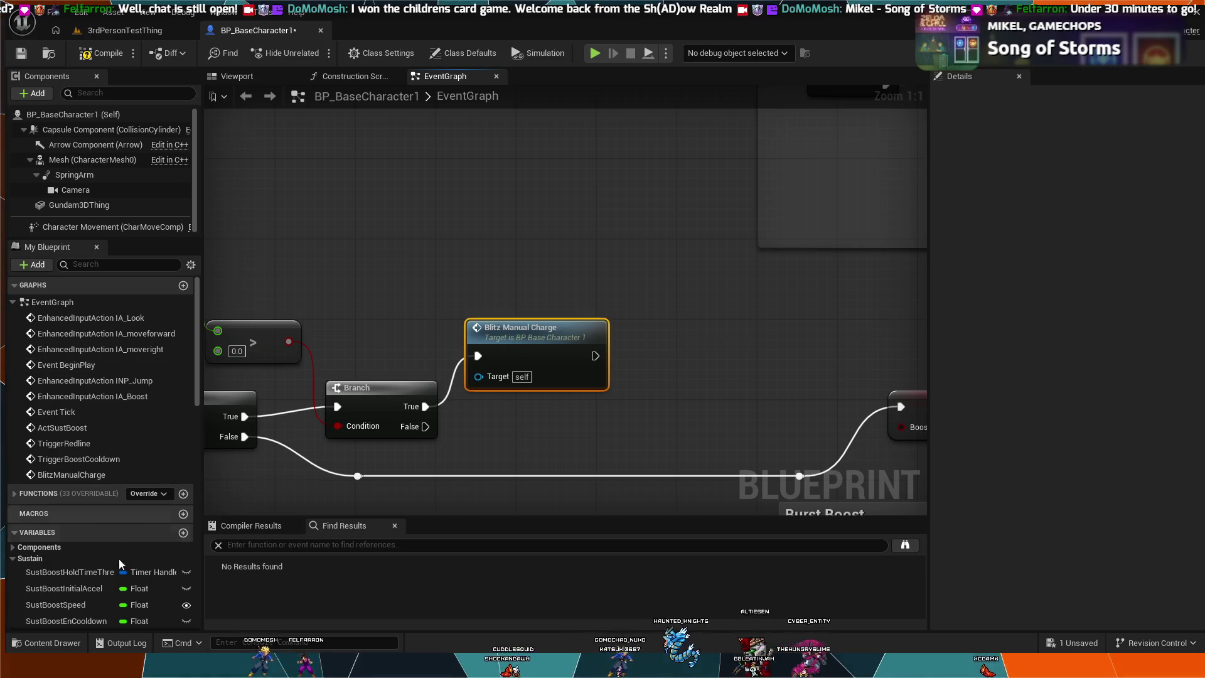
Place a bIsManuallyCharging getter from the Blitz variables above the Blitz Manual Charge call
{"action": "scroll", "coordinate": [94, 584], "scroll_direction": "down", "scroll_amount": 6}
{"action": "scroll", "coordinate": [84, 578], "scroll_direction": "down", "scroll_amount": 3}
{"action": "scroll", "coordinate": [81, 572], "scroll_direction": "down", "scroll_amount": 7}
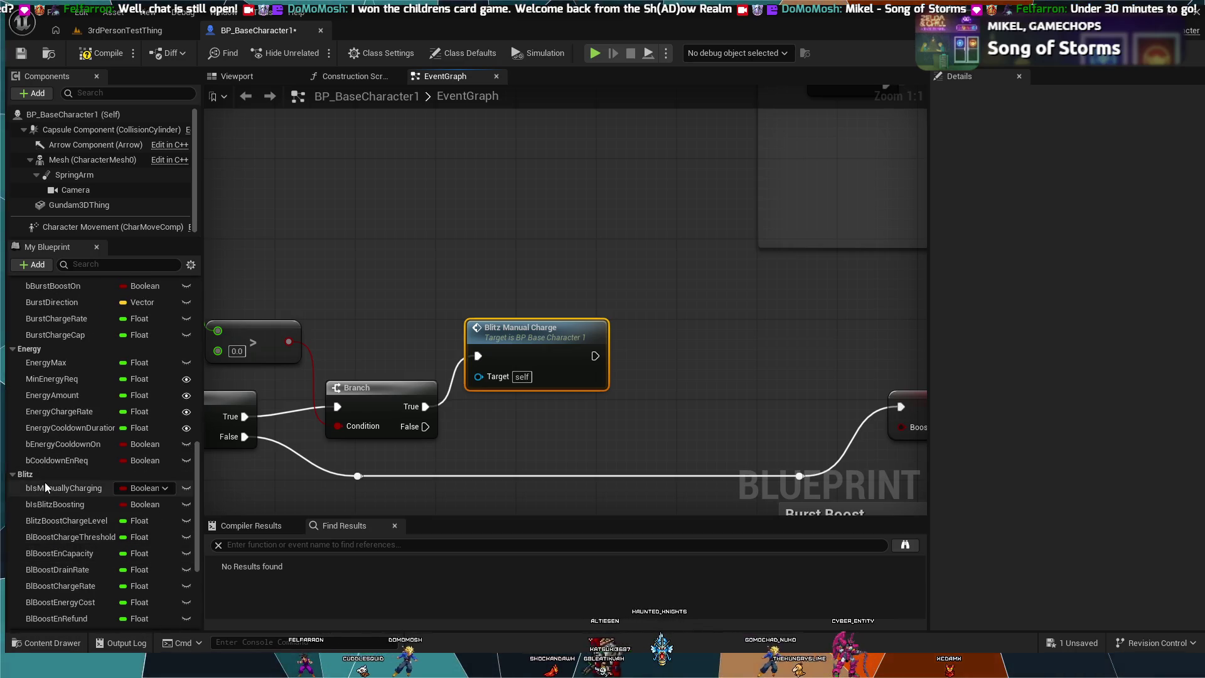
{"action": "left_click", "coordinate": [45, 487]}
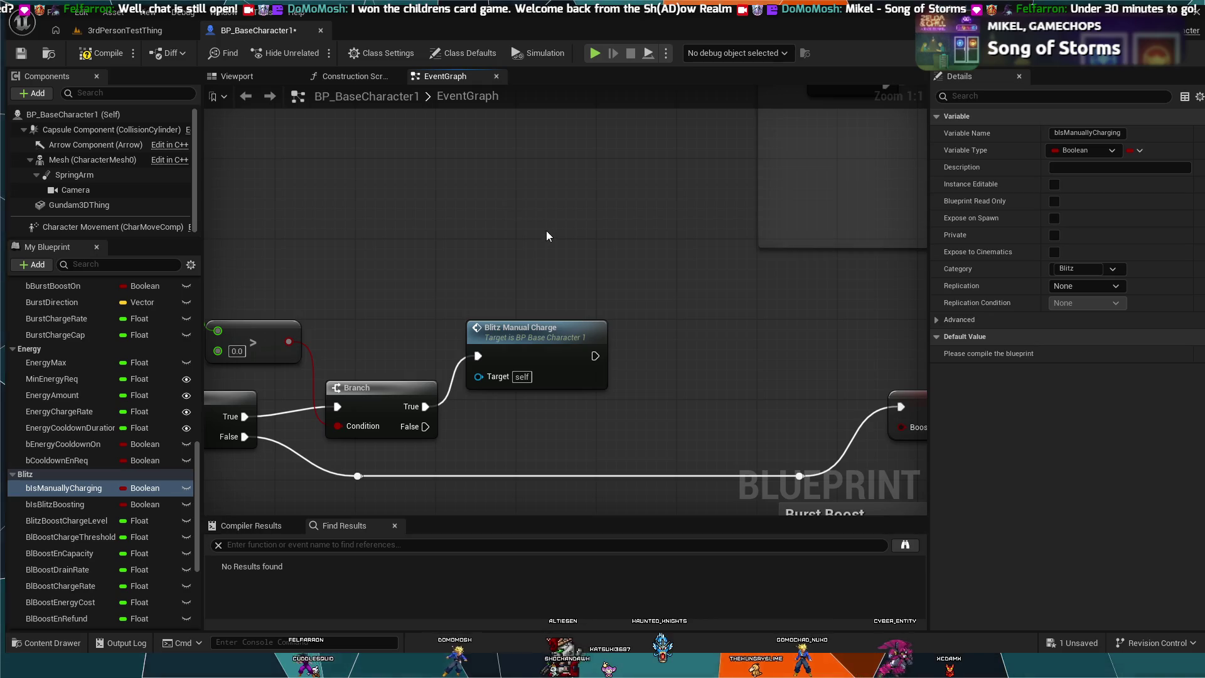
{"action": "key", "text": "ctrl+v"}
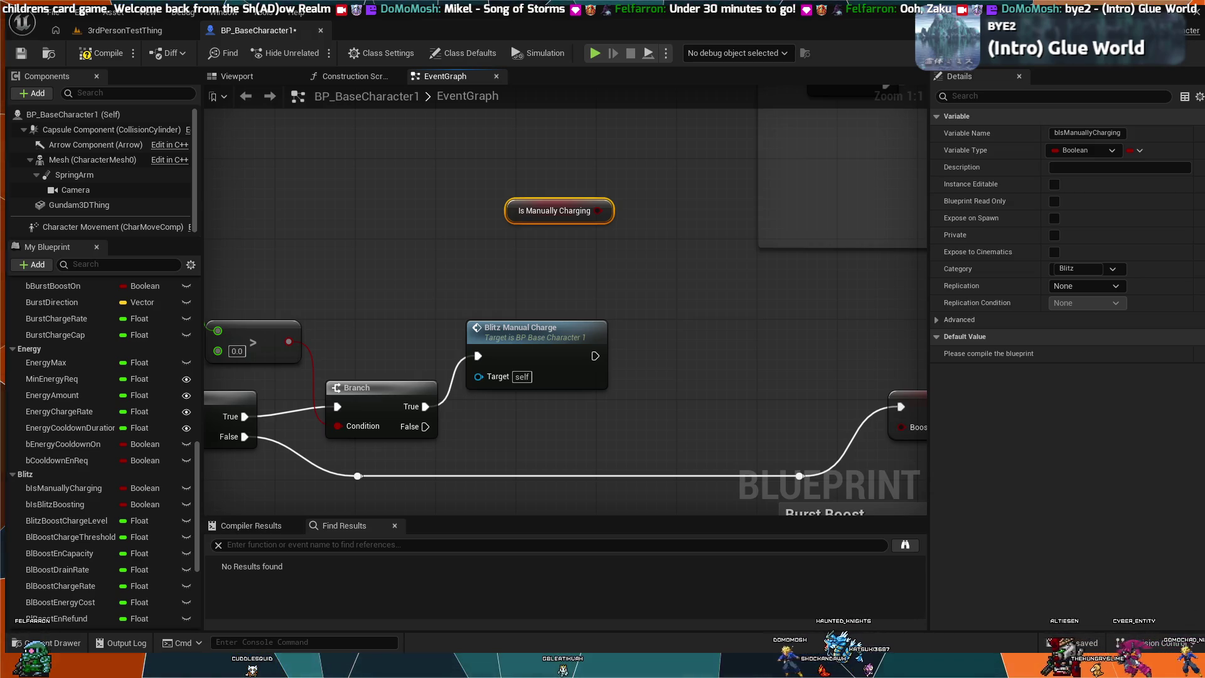
{"action": "scroll", "coordinate": [702, 367], "scroll_direction": "down", "scroll_amount": 6}
{"action": "scroll", "coordinate": [701, 367], "scroll_direction": "up", "scroll_amount": 5}
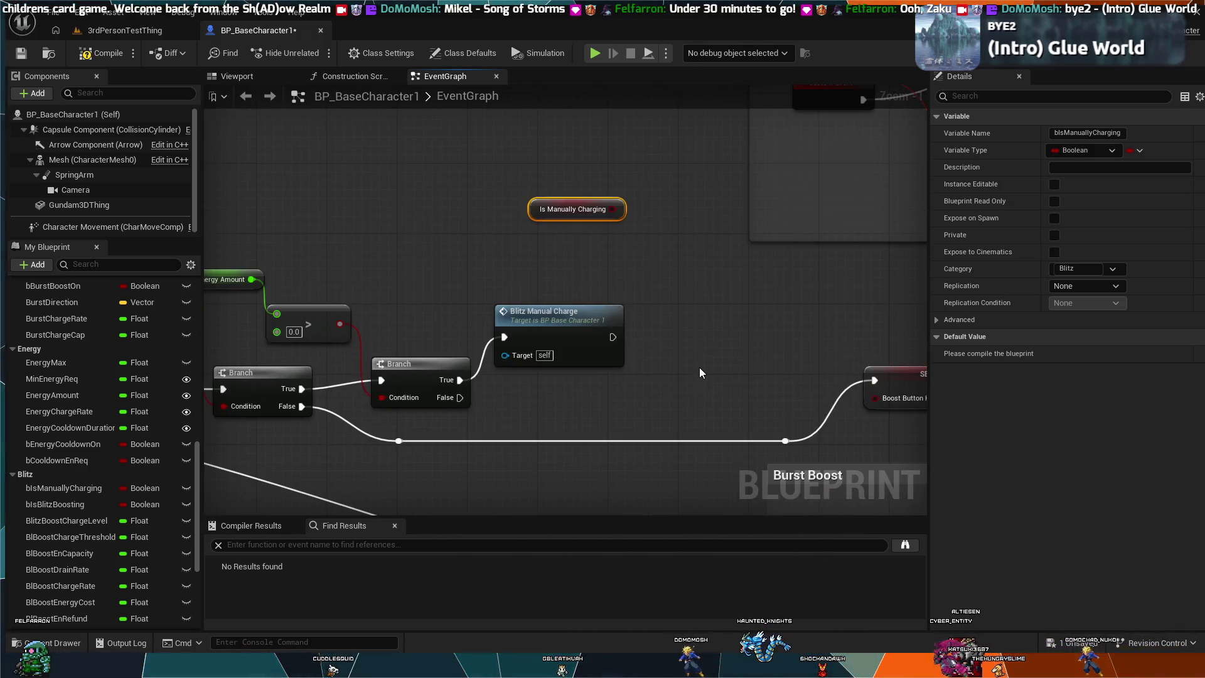
{"action": "scroll", "coordinate": [720, 341], "scroll_direction": "down", "scroll_amount": 3}
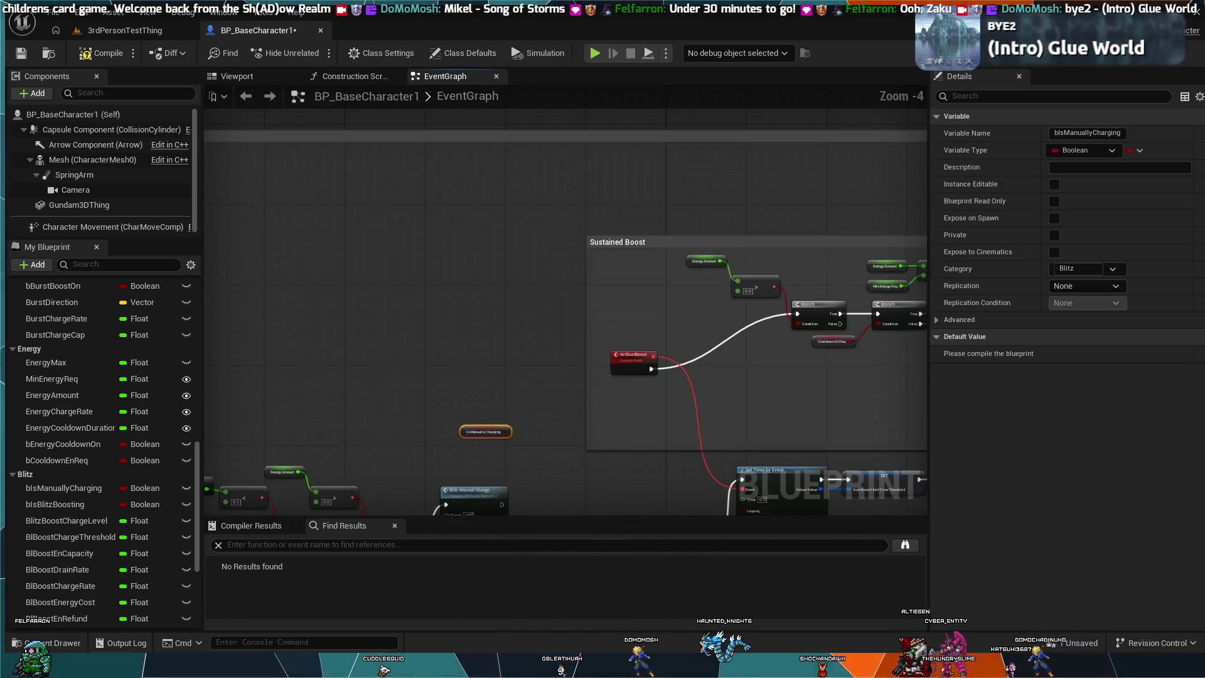
{"action": "left_click_drag", "start_coordinate": [411, 293], "coordinate": [567, 234]}
{"action": "left_click_drag", "start_coordinate": [507, 325], "coordinate": [679, 243]}
{"action": "scroll", "coordinate": [664, 261], "scroll_direction": "up", "scroll_amount": 3}
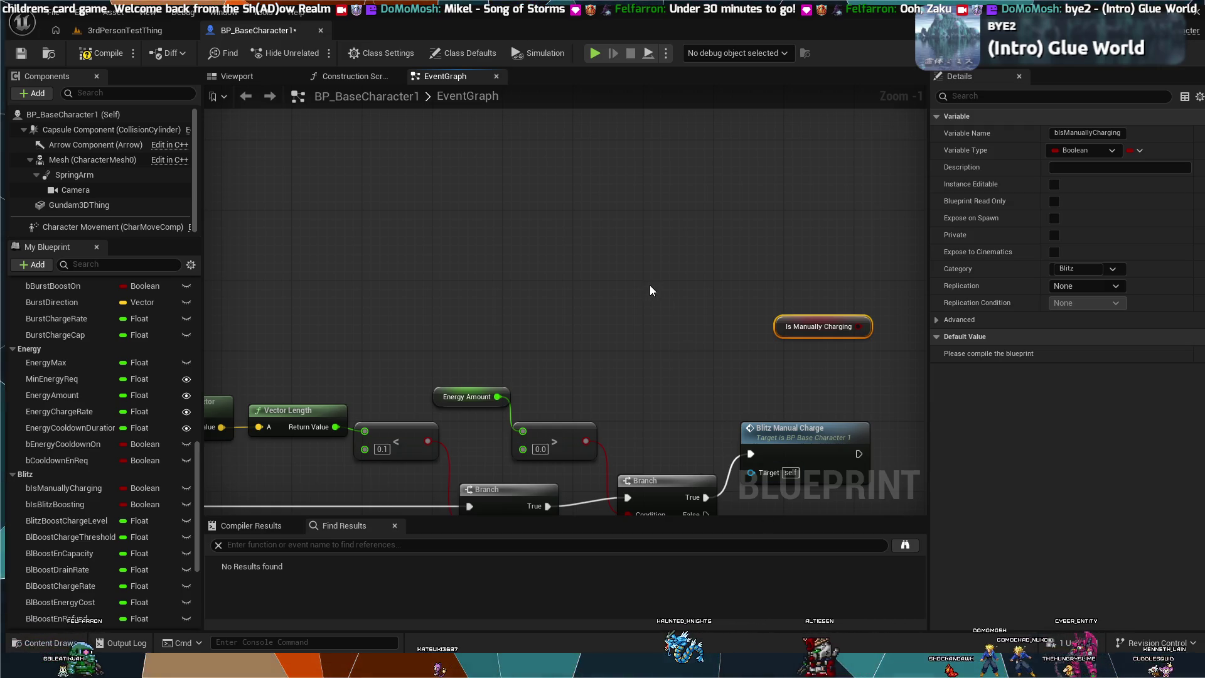
{"action": "scroll", "coordinate": [649, 285], "scroll_direction": "down", "scroll_amount": 1}
{"action": "mouse_move", "coordinate": [649, 285]}
{"action": "left_mouse_down"}
{"action": "mouse_move", "coordinate": [565, 295]}
{"action": "mouse_move", "coordinate": [477, 188]}
{"action": "mouse_move", "coordinate": [450, 116]}
{"action": "mouse_move", "coordinate": [785, 408]}
{"action": "left_mouse_up"}
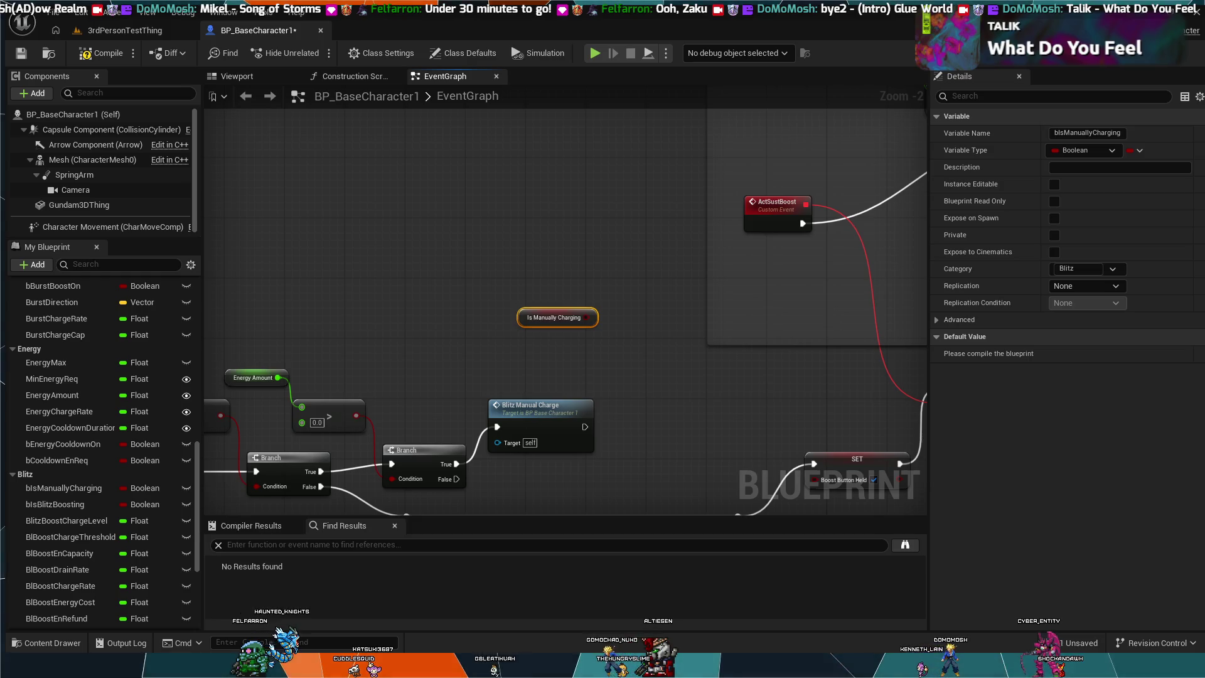
{"action": "mouse_move", "coordinate": [604, 441]}
{"action": "left_mouse_down"}
{"action": "mouse_move", "coordinate": [525, 277]}
{"action": "mouse_move", "coordinate": [781, 124]}
{"action": "mouse_move", "coordinate": [538, 101]}
{"action": "left_mouse_up"}
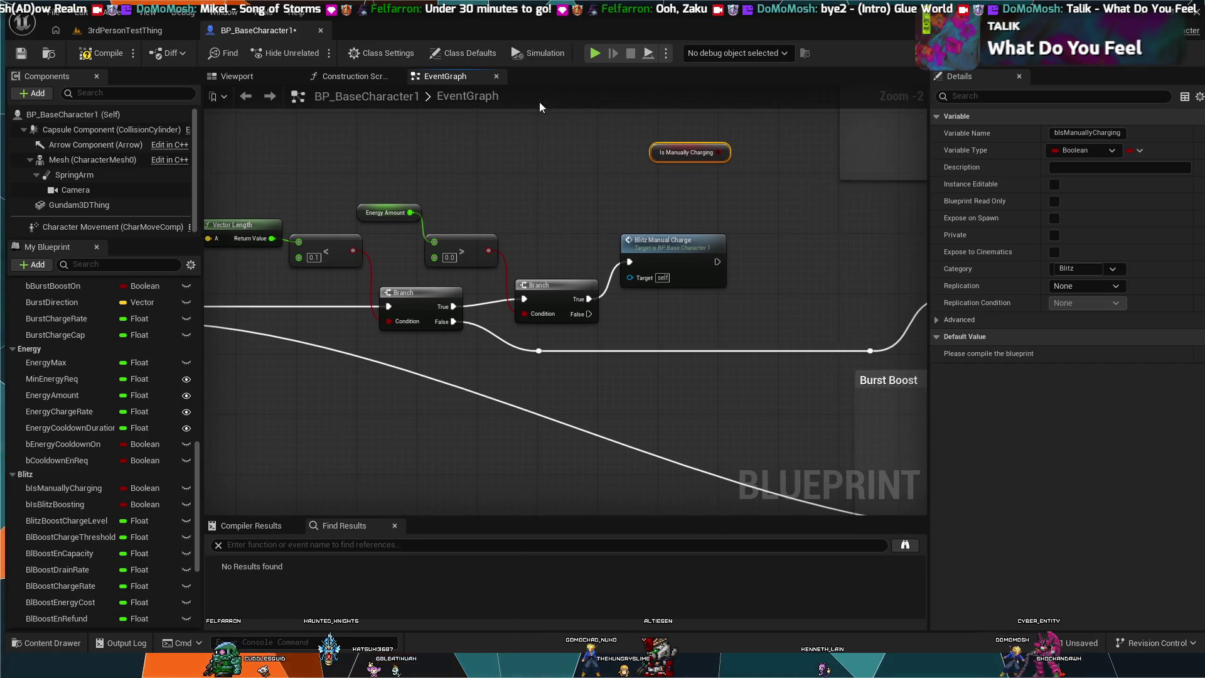
{"action": "left_click_drag", "start_coordinate": [618, 317], "coordinate": [571, 345]}
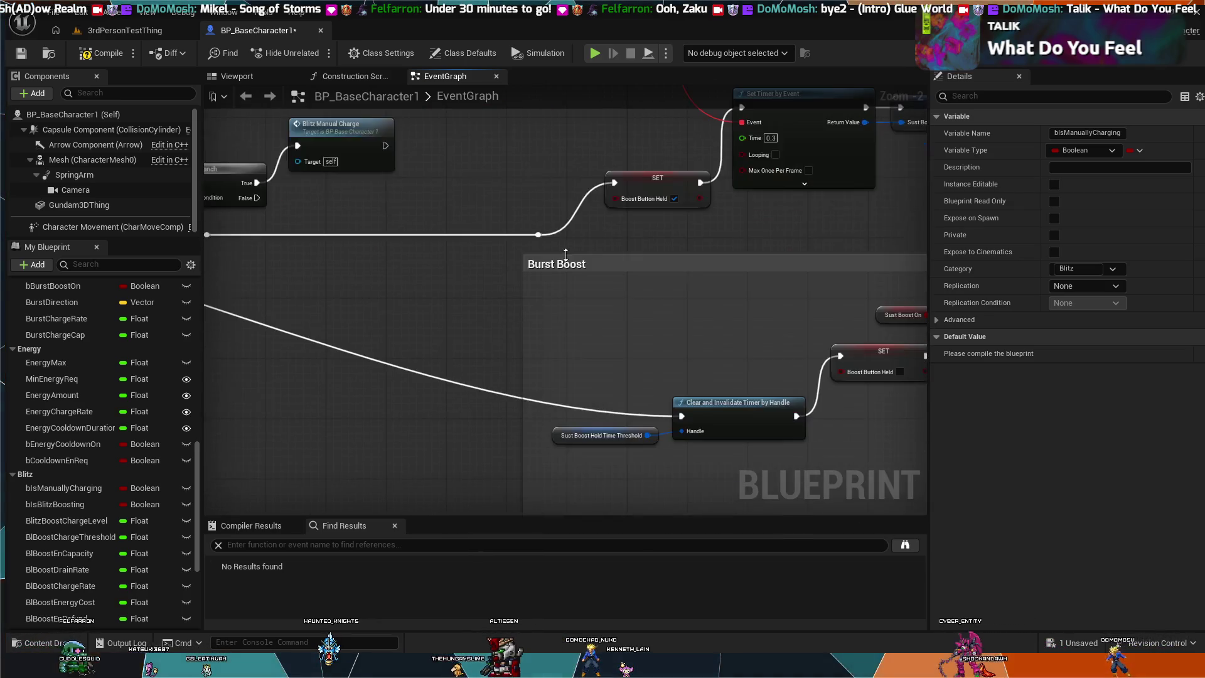
{"action": "scroll", "coordinate": [664, 344], "scroll_direction": "down", "scroll_amount": 7}
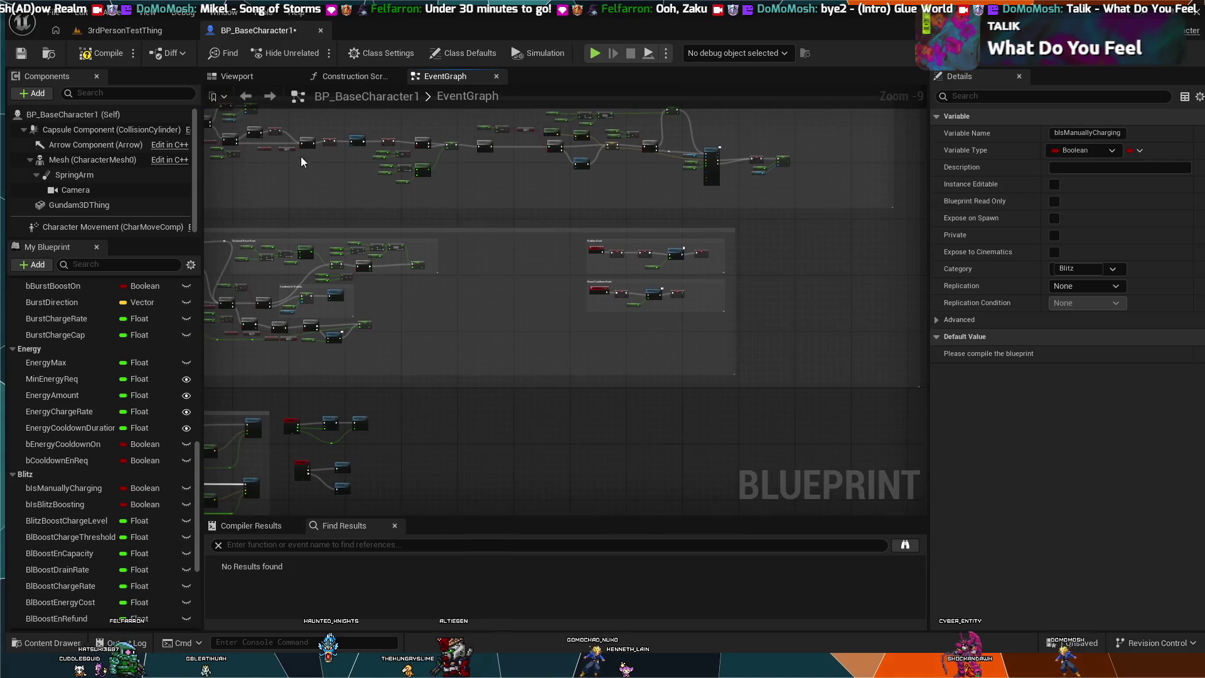
{"action": "scroll", "coordinate": [492, 280], "scroll_direction": "up", "scroll_amount": 5}
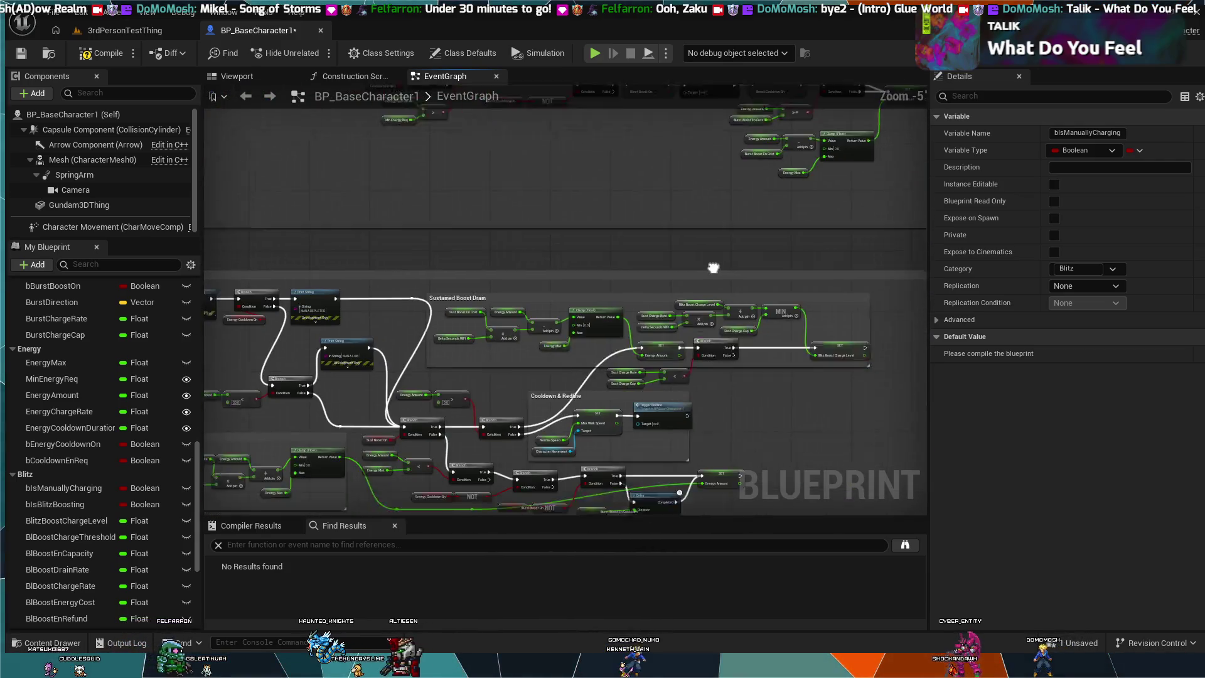
Shift the Branch and its Sust Charge Rate < Sust Charge Cap comparison to the right
{"action": "scroll", "coordinate": [698, 236], "scroll_direction": "up", "scroll_amount": 2}
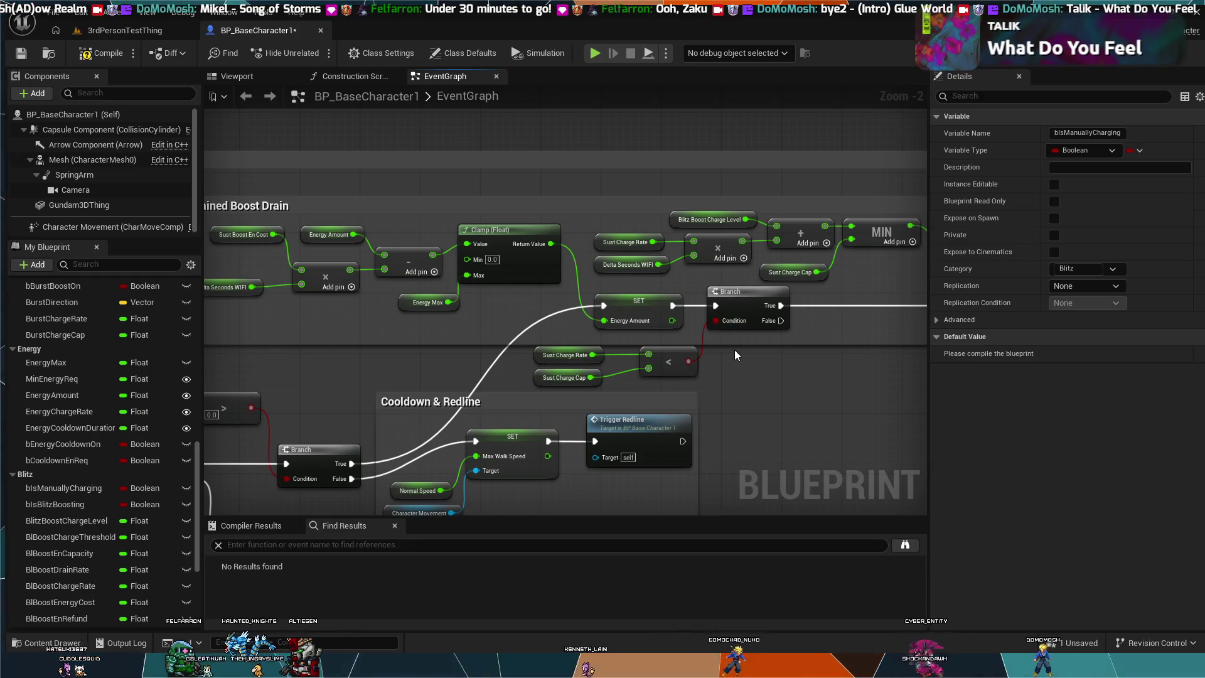
{"action": "left_click_drag", "start_coordinate": [737, 336], "coordinate": [683, 335]}
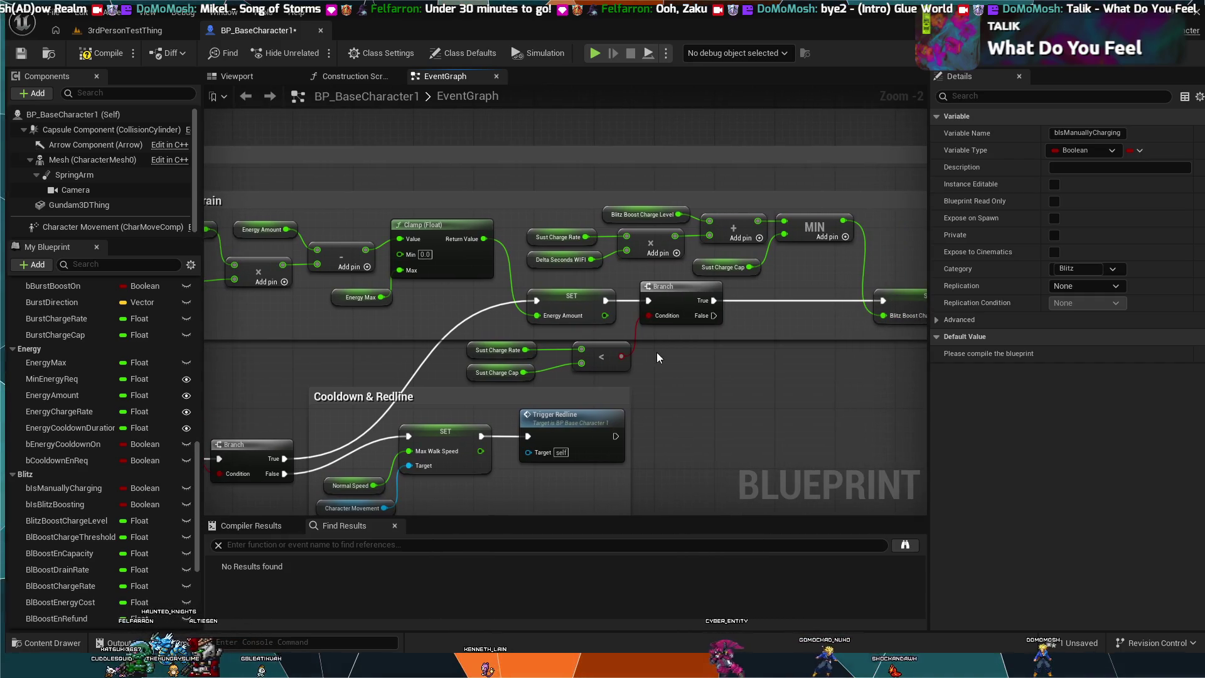
{"action": "left_click_drag", "start_coordinate": [650, 289], "coordinate": [681, 290]}
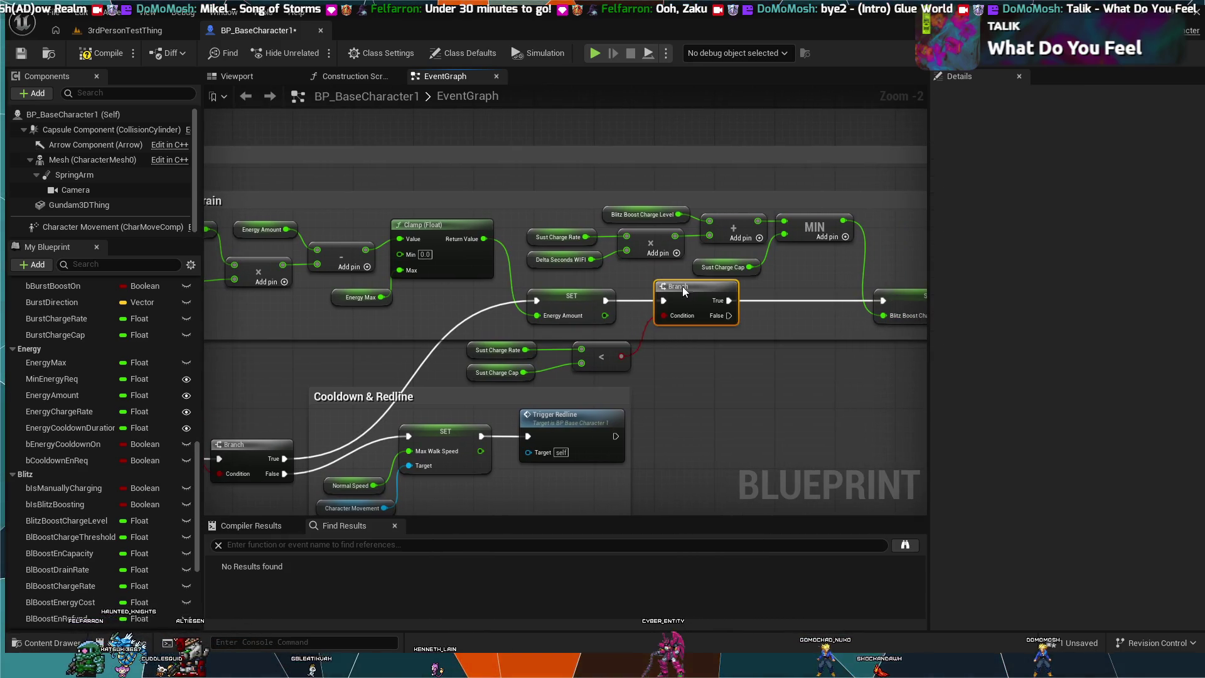
{"action": "left_click_drag", "start_coordinate": [780, 290], "coordinate": [803, 290]}
{"action": "left_click_drag", "start_coordinate": [650, 363], "coordinate": [496, 356]}
{"action": "mouse_move", "coordinate": [589, 342]}
{"action": "left_mouse_down"}
{"action": "mouse_move", "coordinate": [741, 342]}
{"action": "mouse_move", "coordinate": [731, 338]}
{"action": "left_mouse_up"}
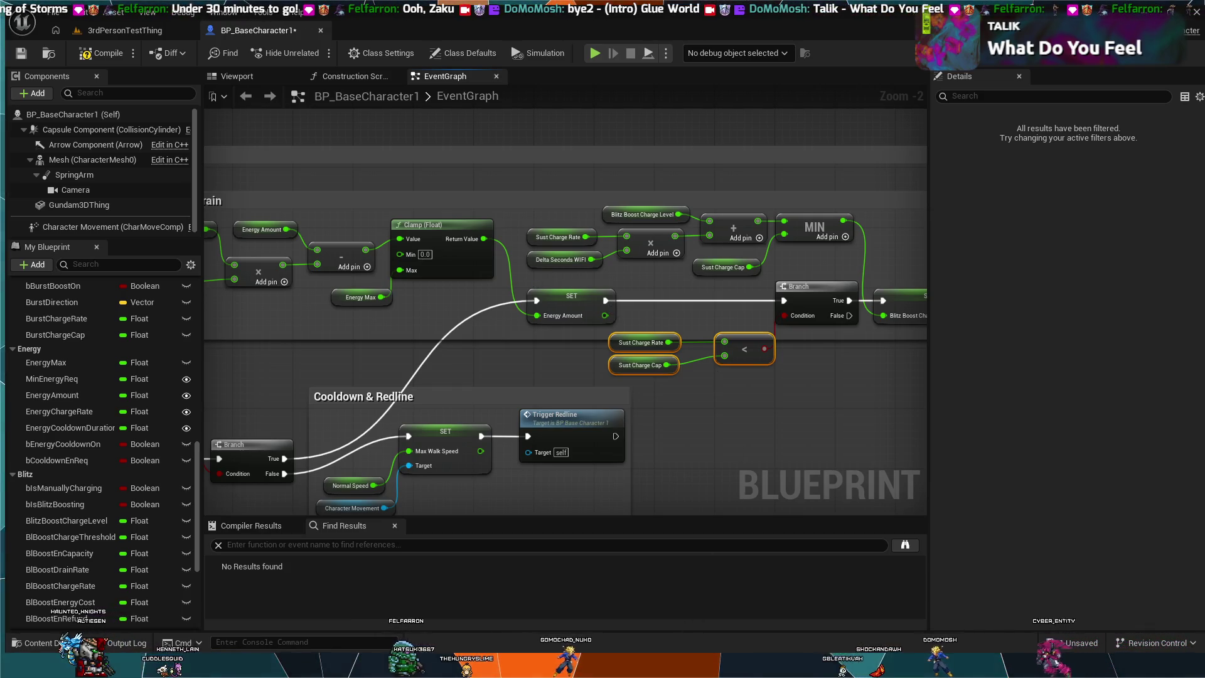
Nudge the Sust Charge Rate and Cap getters right and move the new Branch near the comparison
{"action": "left_click", "coordinate": [740, 339], "text": "ctrl"}
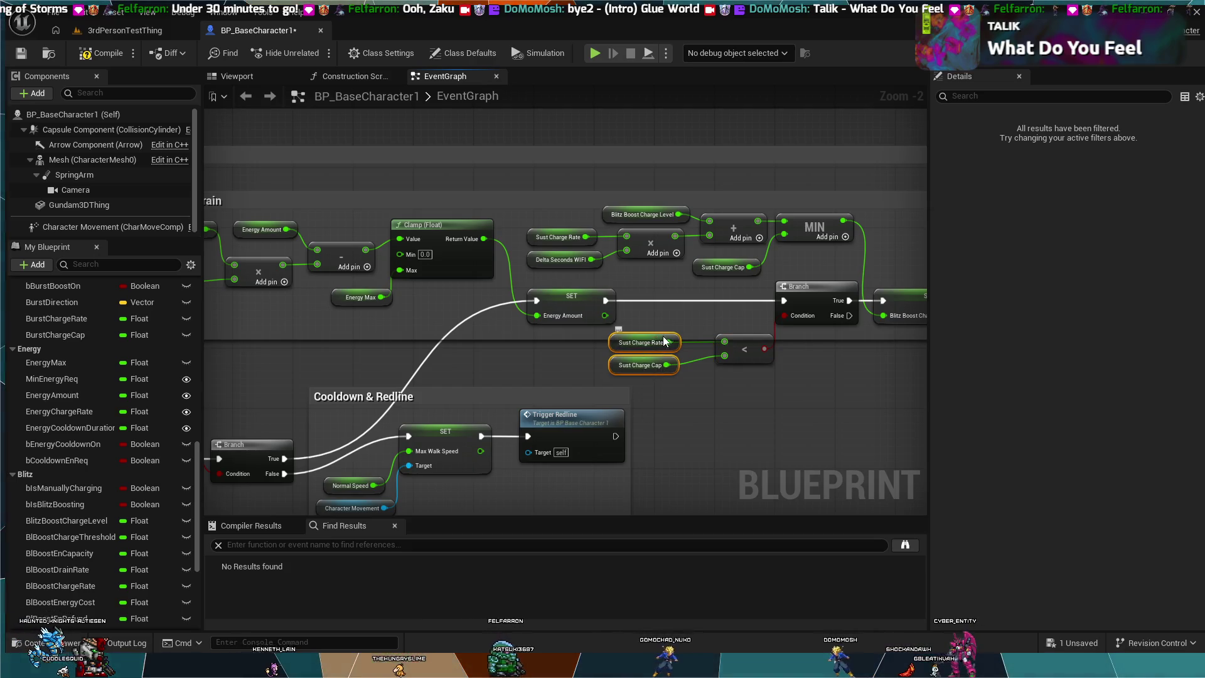
{"action": "left_click_drag", "start_coordinate": [665, 341], "coordinate": [692, 341]}
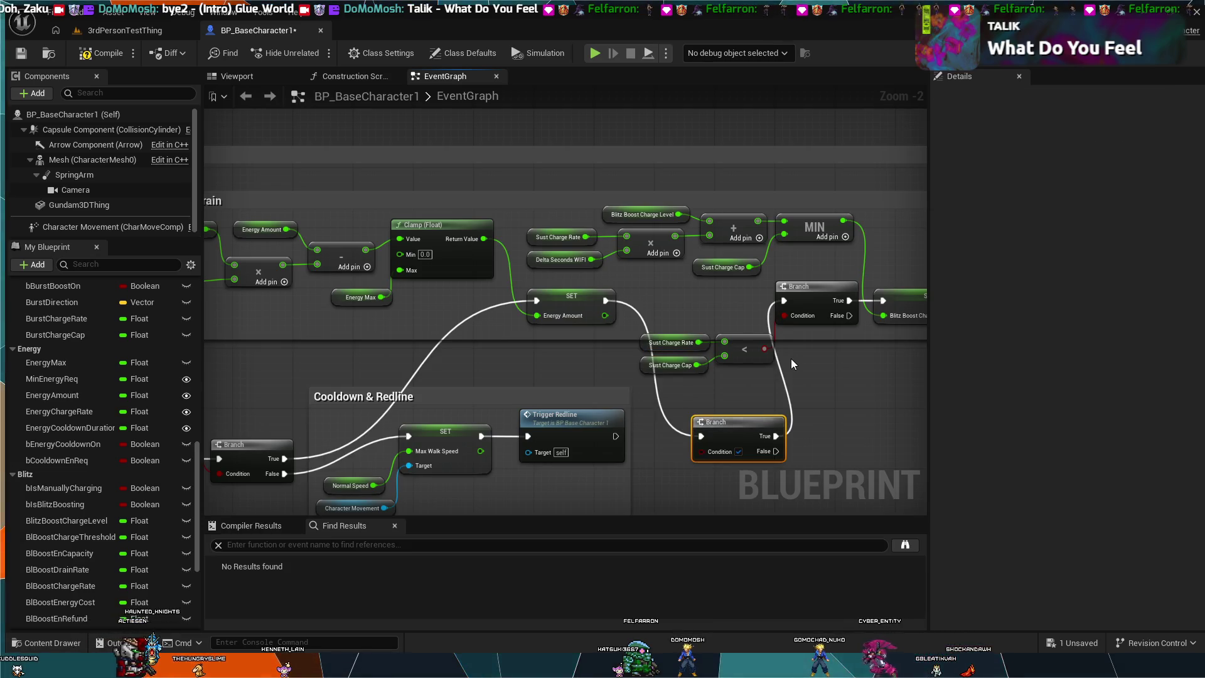
{"action": "left_click_drag", "start_coordinate": [760, 420], "coordinate": [721, 389]}
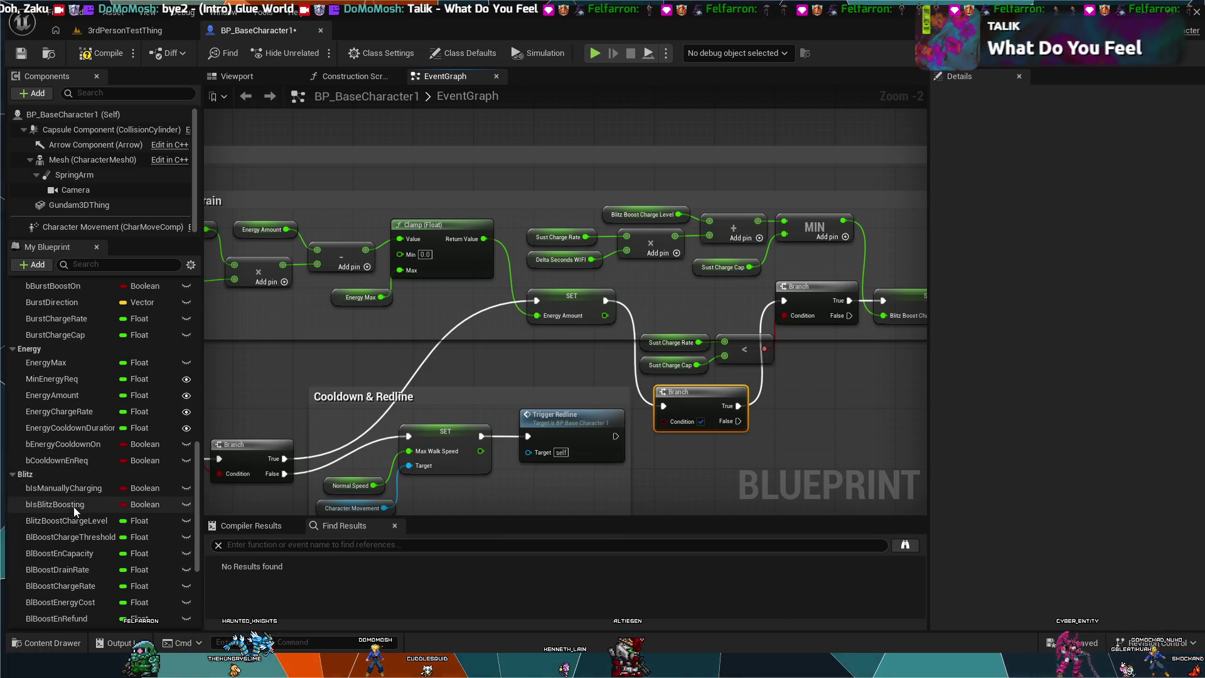
Add an Is Manually Charging getter and wire it into the new Branch's Condition
{"action": "left_click", "coordinate": [74, 489]}
{"action": "left_click_drag", "start_coordinate": [638, 485], "coordinate": [662, 476]}
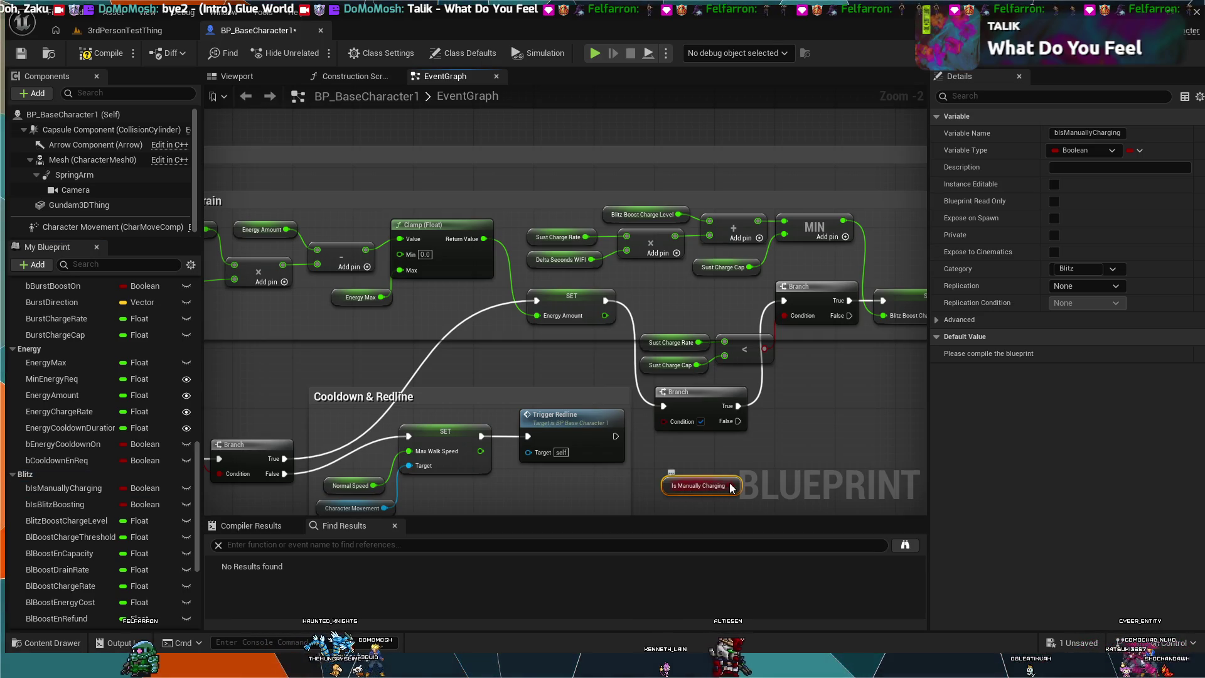
{"action": "left_click_drag", "start_coordinate": [732, 485], "coordinate": [664, 419]}
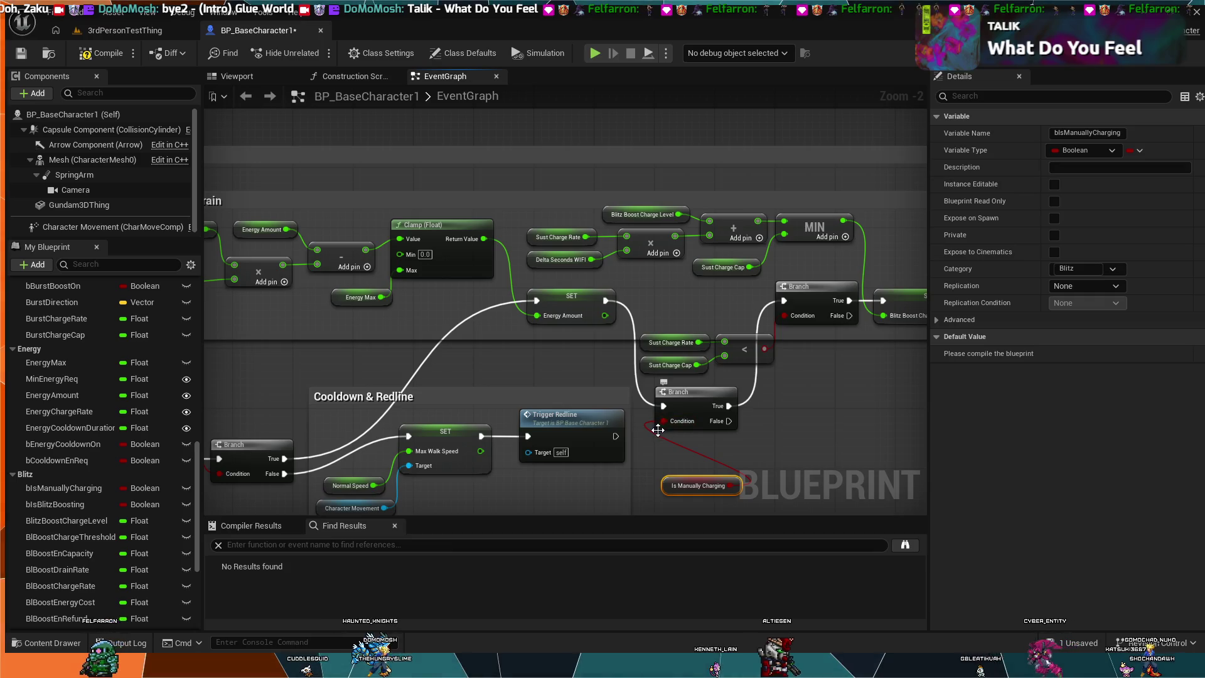
{"action": "mouse_move", "coordinate": [688, 481]}
{"action": "left_mouse_down"}
{"action": "mouse_move", "coordinate": [630, 442]}
{"action": "mouse_move", "coordinate": [597, 438]}
{"action": "mouse_move", "coordinate": [597, 410]}
{"action": "mouse_move", "coordinate": [623, 478]}
{"action": "left_mouse_up"}
Align the Sust Charge nodes, comparison and lower Branch, with the getter beside the Branch
{"action": "mouse_move", "coordinate": [718, 372]}
{"action": "left_mouse_down"}
{"action": "mouse_move", "coordinate": [698, 339]}
{"action": "mouse_move", "coordinate": [726, 299]}
{"action": "left_mouse_up"}
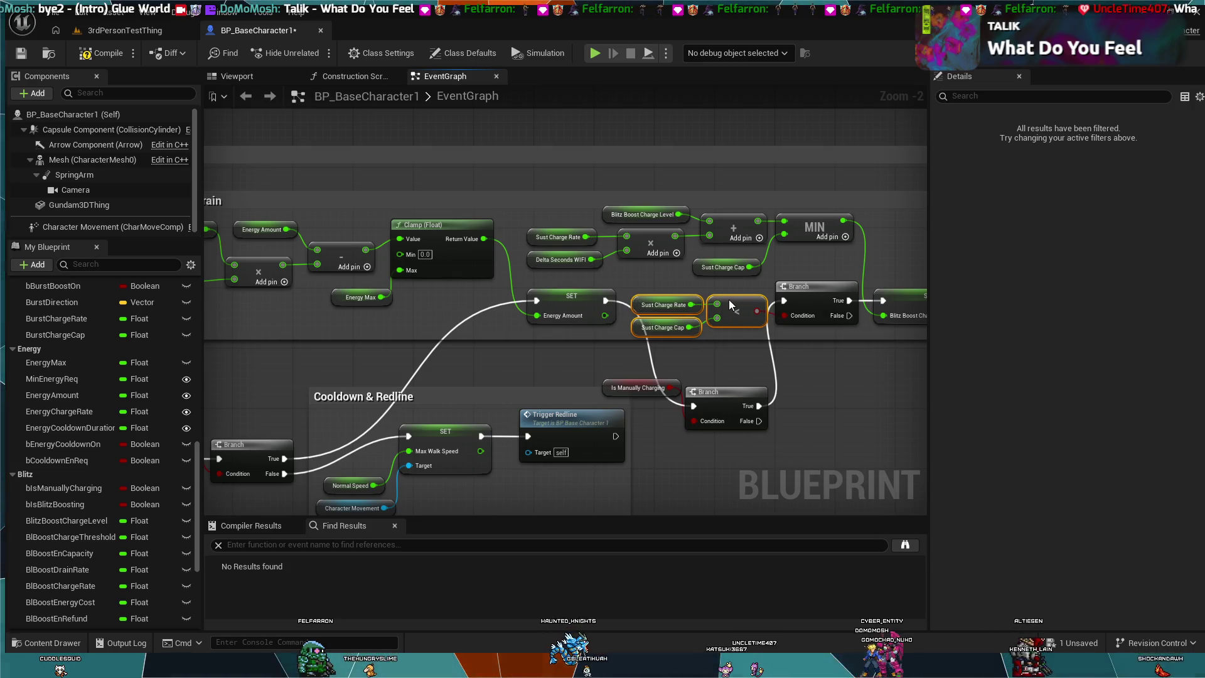
{"action": "left_click", "coordinate": [659, 388]}
{"action": "mouse_move", "coordinate": [713, 393]}
{"action": "left_mouse_down"}
{"action": "mouse_move", "coordinate": [711, 350]}
{"action": "mouse_move", "coordinate": [690, 350]}
{"action": "left_mouse_up"}
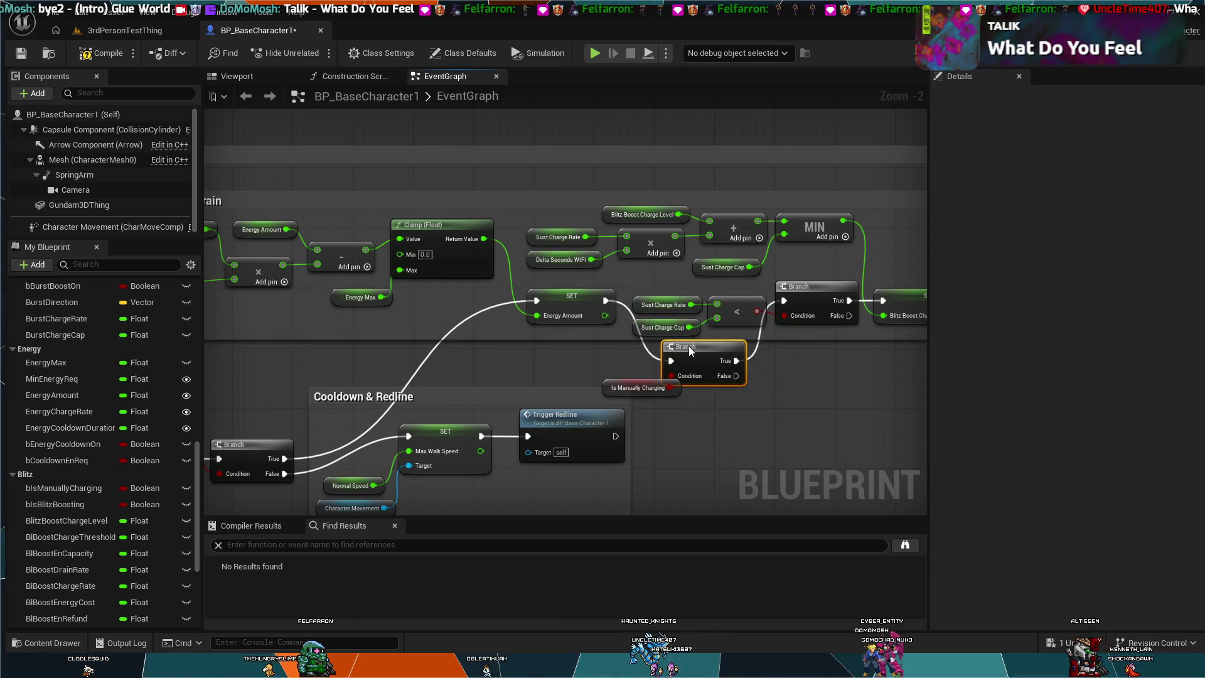
{"action": "left_click_drag", "start_coordinate": [634, 385], "coordinate": [603, 369]}
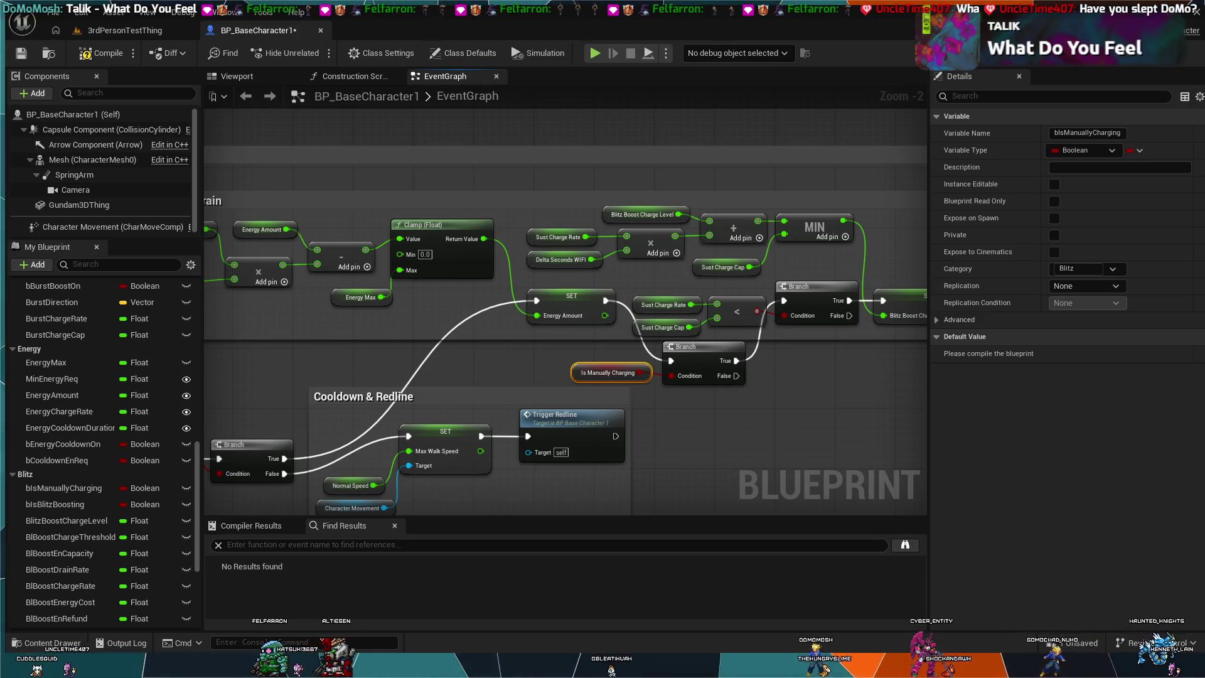
Add an Add math node to the right of the lower Branch's True output
{"action": "left_click_drag", "start_coordinate": [737, 361], "coordinate": [782, 376]}
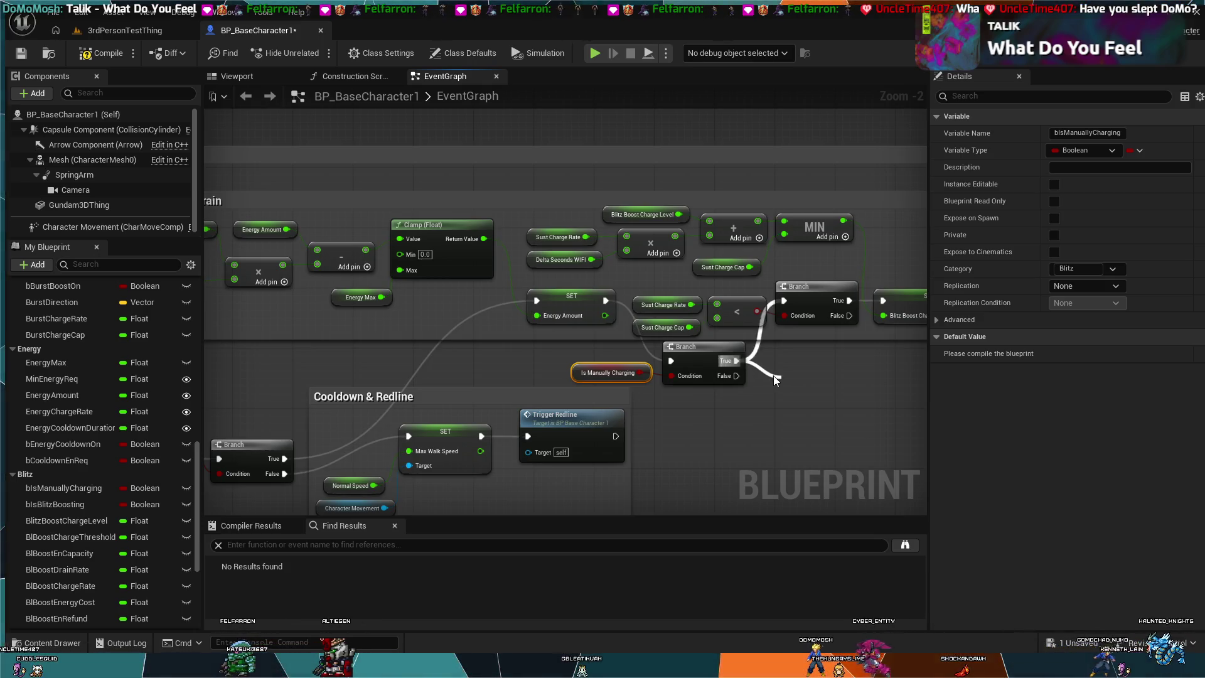
{"action": "key", "text": "ctrl+v"}
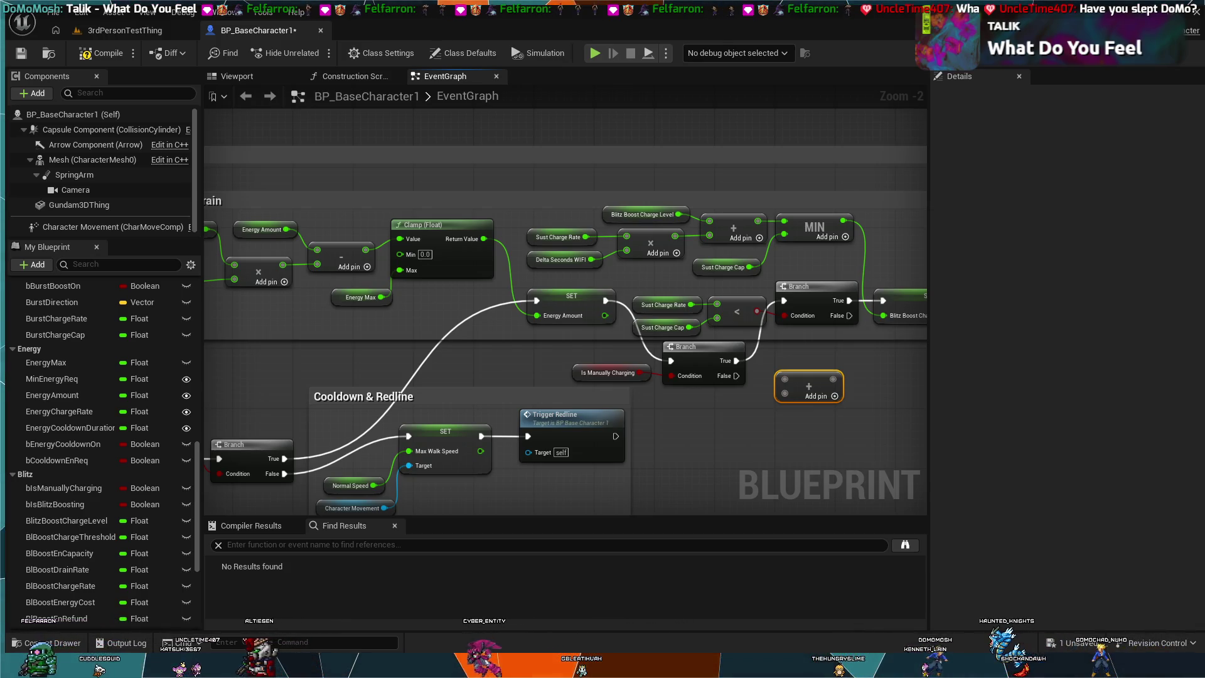
Place a Blitz Boost Charge Level getter below the Branch with the Add node beside it
{"action": "left_click", "coordinate": [70, 521]}
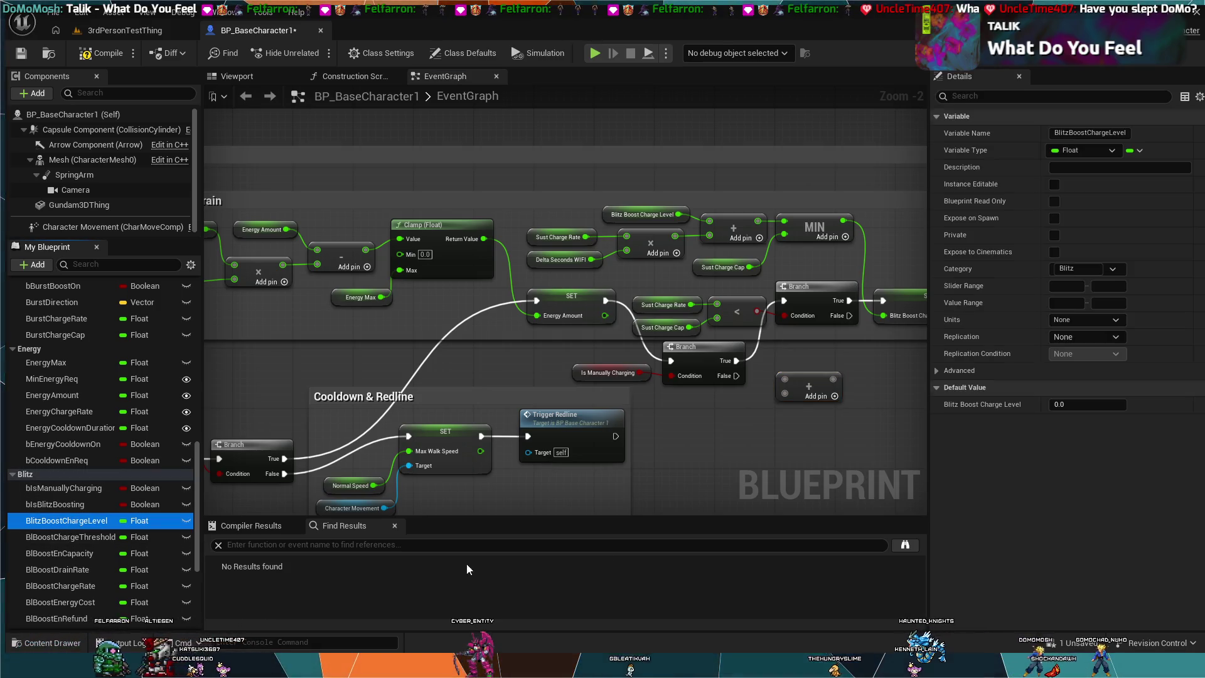
{"action": "key", "text": "ctrl+v"}
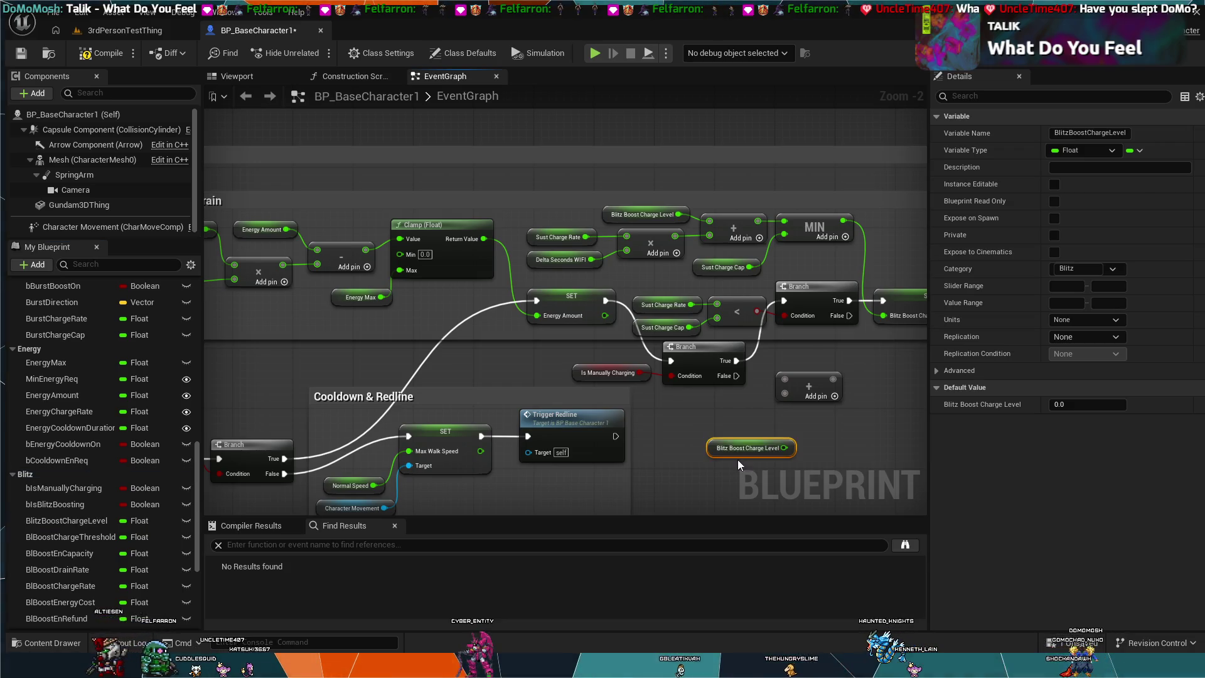
{"action": "left_click_drag", "start_coordinate": [731, 447], "coordinate": [708, 440]}
{"action": "mouse_move", "coordinate": [810, 384]}
{"action": "left_mouse_down"}
{"action": "mouse_move", "coordinate": [823, 442]}
{"action": "mouse_move", "coordinate": [800, 440]}
{"action": "left_mouse_up"}
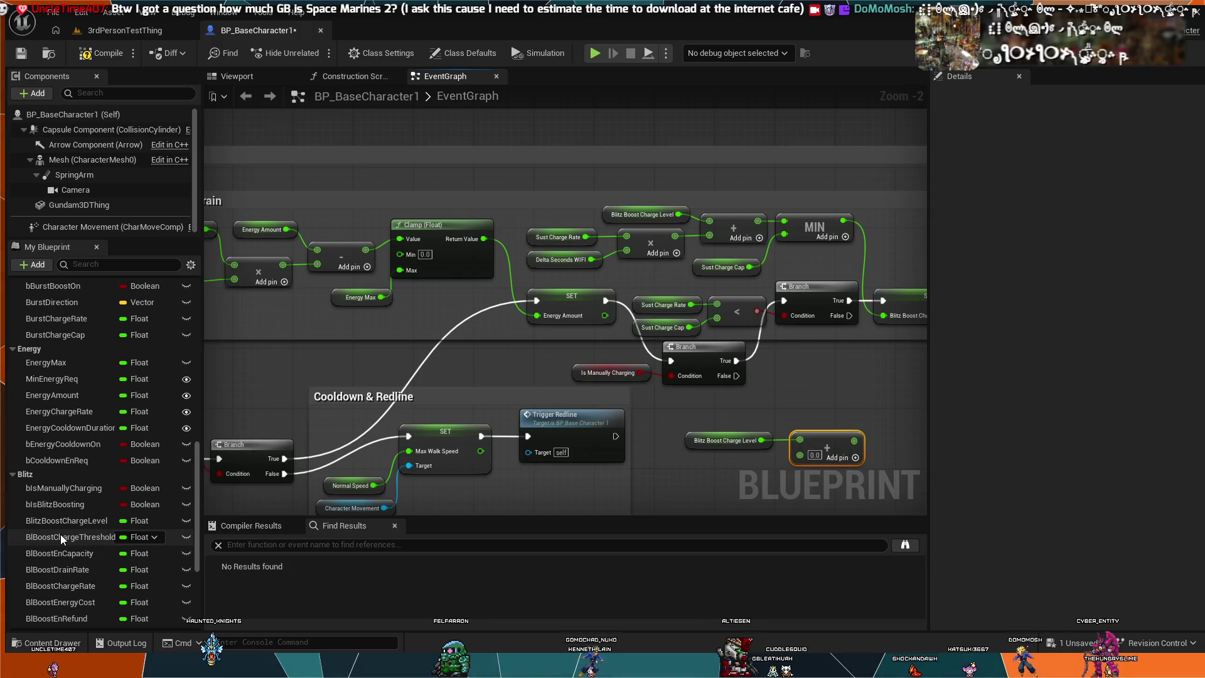
{"action": "scroll", "coordinate": [73, 503], "scroll_direction": "down", "scroll_amount": 1}
Place a Bl Boost Charge Rate getter beside Blitz Boost Charge Level, unlinked from the Add node
{"action": "scroll", "coordinate": [77, 511], "scroll_direction": "down", "scroll_amount": 3}
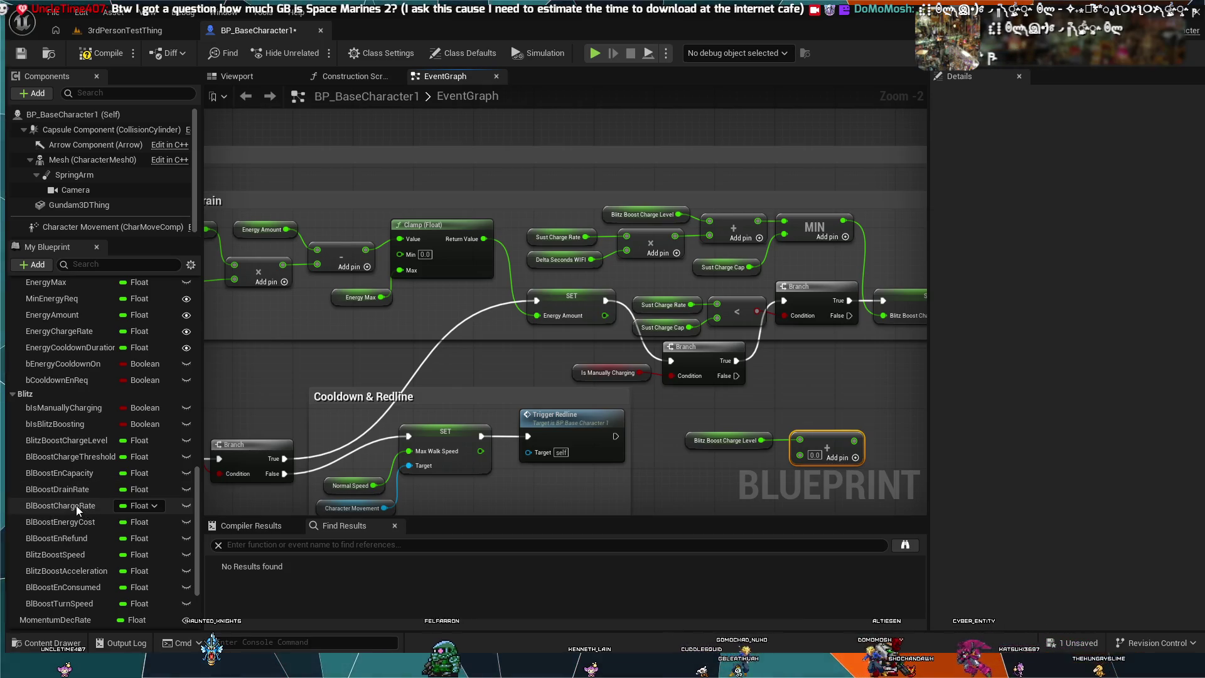
{"action": "left_click", "coordinate": [76, 506]}
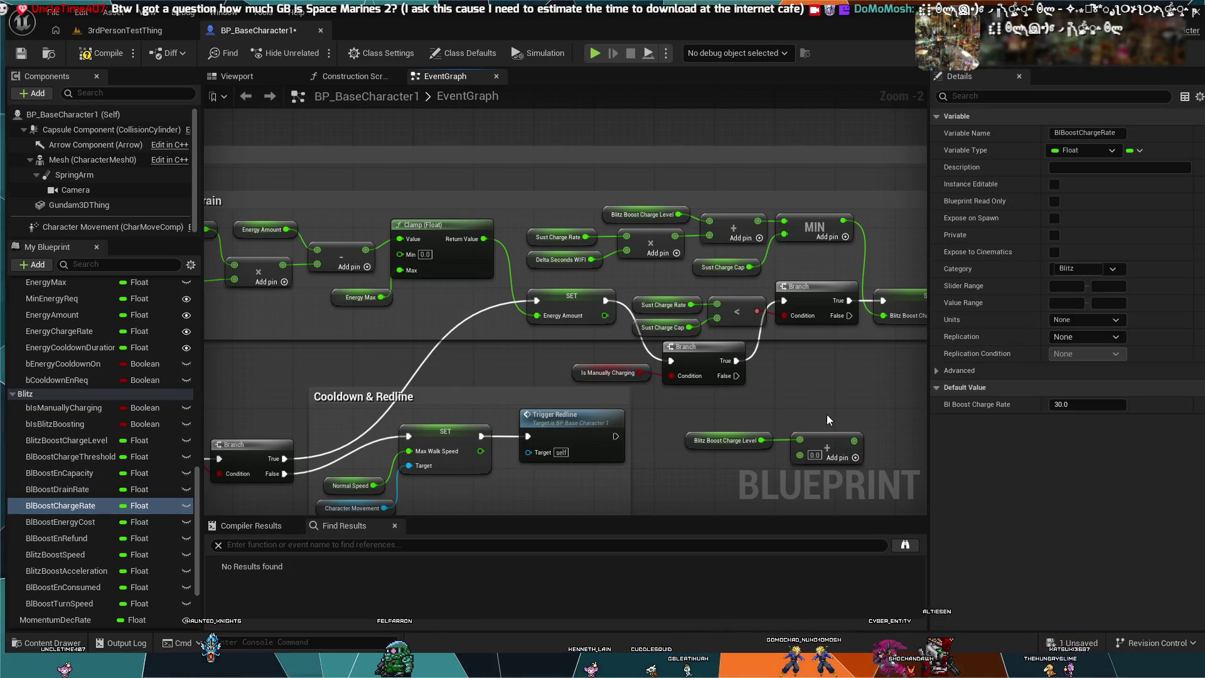
{"action": "key", "text": "ctrl+v"}
{"action": "mouse_move", "coordinate": [827, 408]}
{"action": "left_mouse_down"}
{"action": "mouse_move", "coordinate": [785, 449]}
{"action": "mouse_move", "coordinate": [752, 456]}
{"action": "mouse_move", "coordinate": [799, 453]}
{"action": "left_mouse_up"}
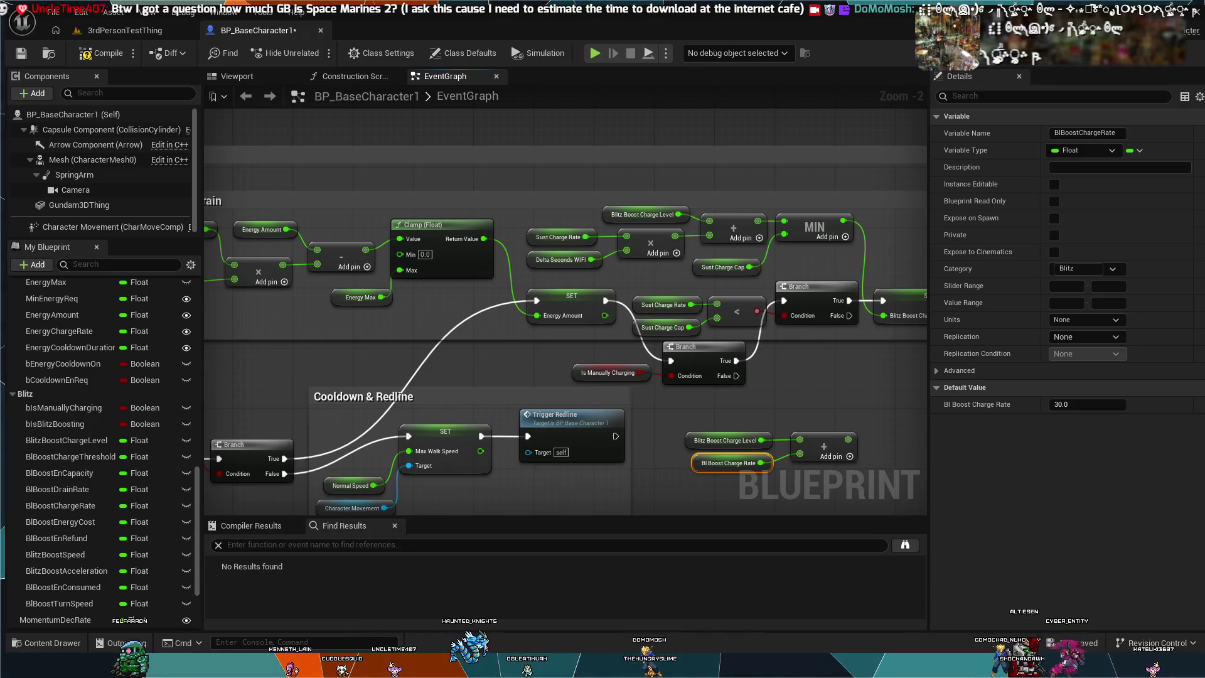
{"action": "left_click", "coordinate": [784, 459]}
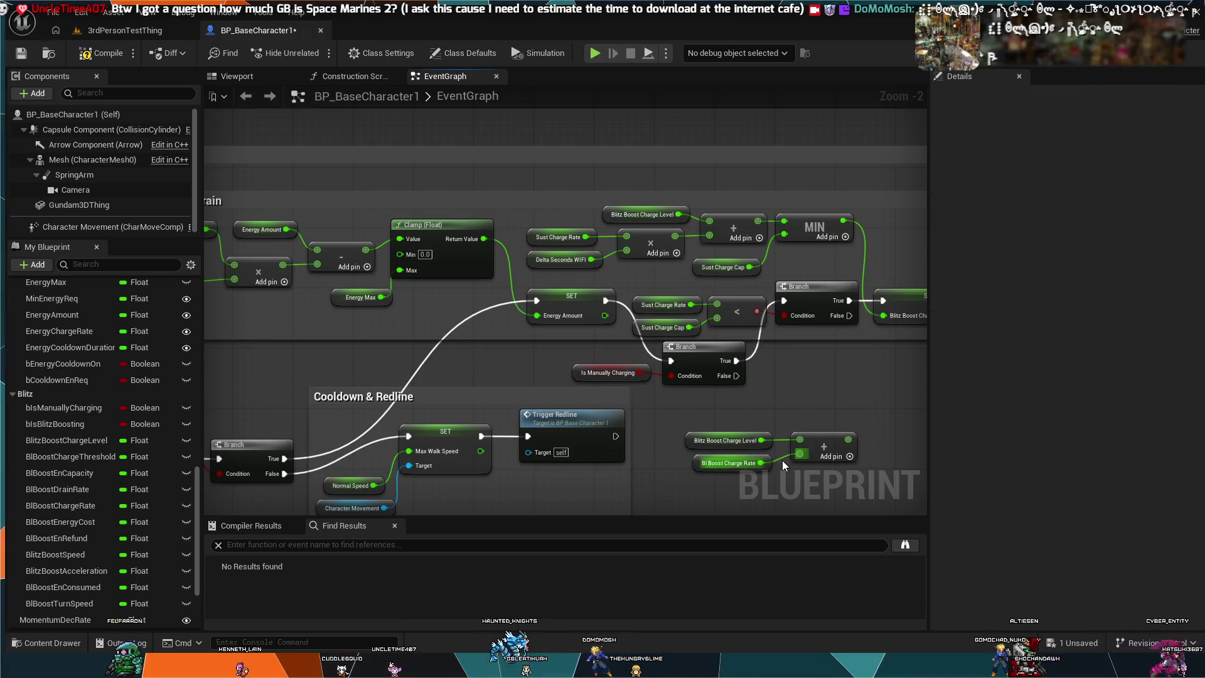
{"action": "left_click", "coordinate": [782, 463], "text": "alt"}
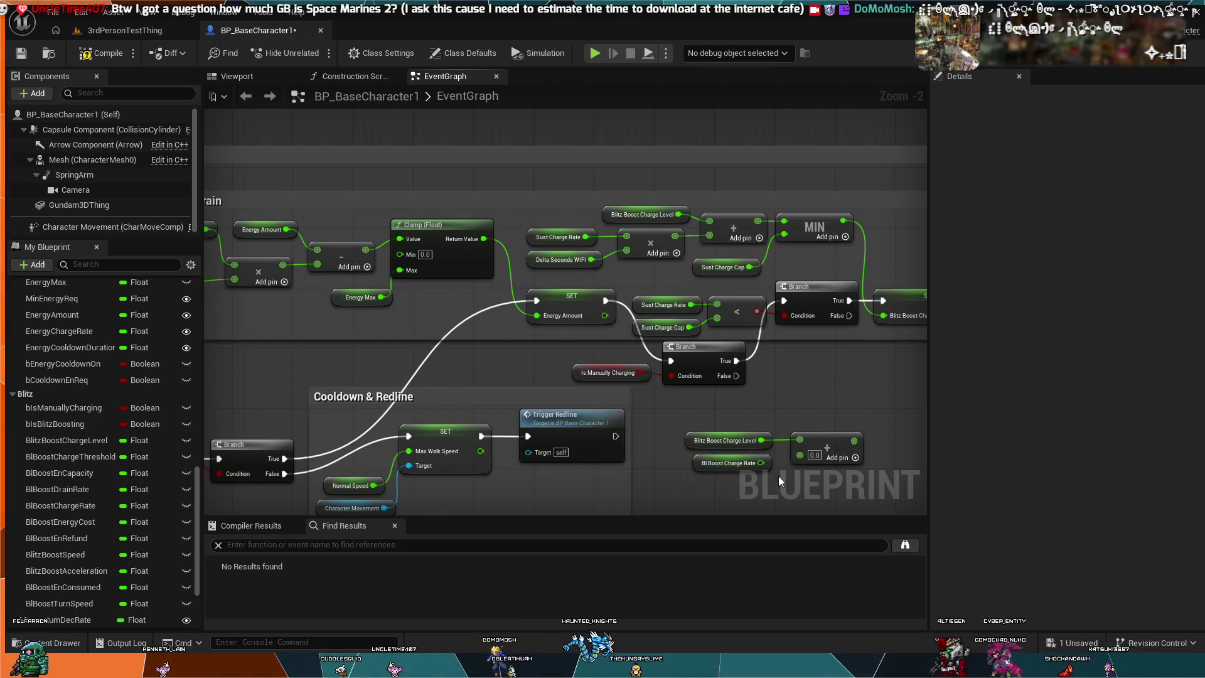
Multiply Bl Boost Charge Rate by Delta Seconds WIFI and feed the product into the Add node
{"action": "key", "text": "ctrl+v"}
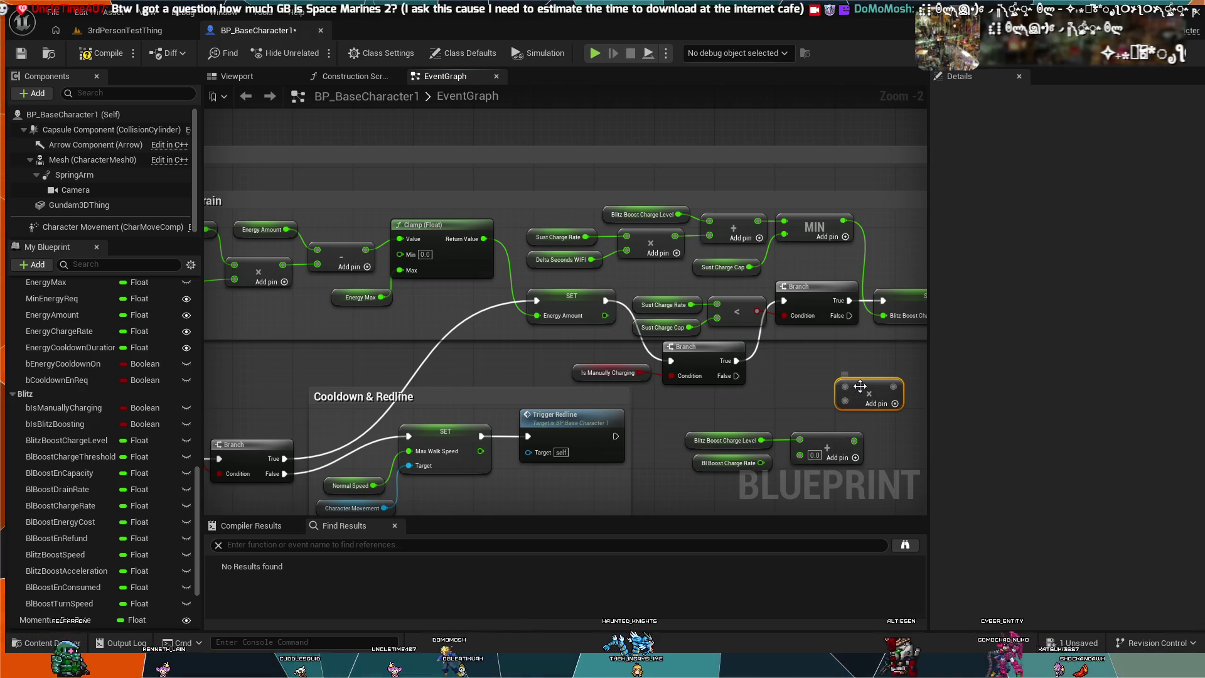
{"action": "mouse_move", "coordinate": [871, 387]}
{"action": "left_mouse_down"}
{"action": "mouse_move", "coordinate": [808, 476]}
{"action": "mouse_move", "coordinate": [763, 485]}
{"action": "mouse_move", "coordinate": [713, 462]}
{"action": "mouse_move", "coordinate": [690, 483]}
{"action": "mouse_move", "coordinate": [741, 484]}
{"action": "mouse_move", "coordinate": [721, 503]}
{"action": "mouse_move", "coordinate": [693, 424]}
{"action": "left_mouse_up"}
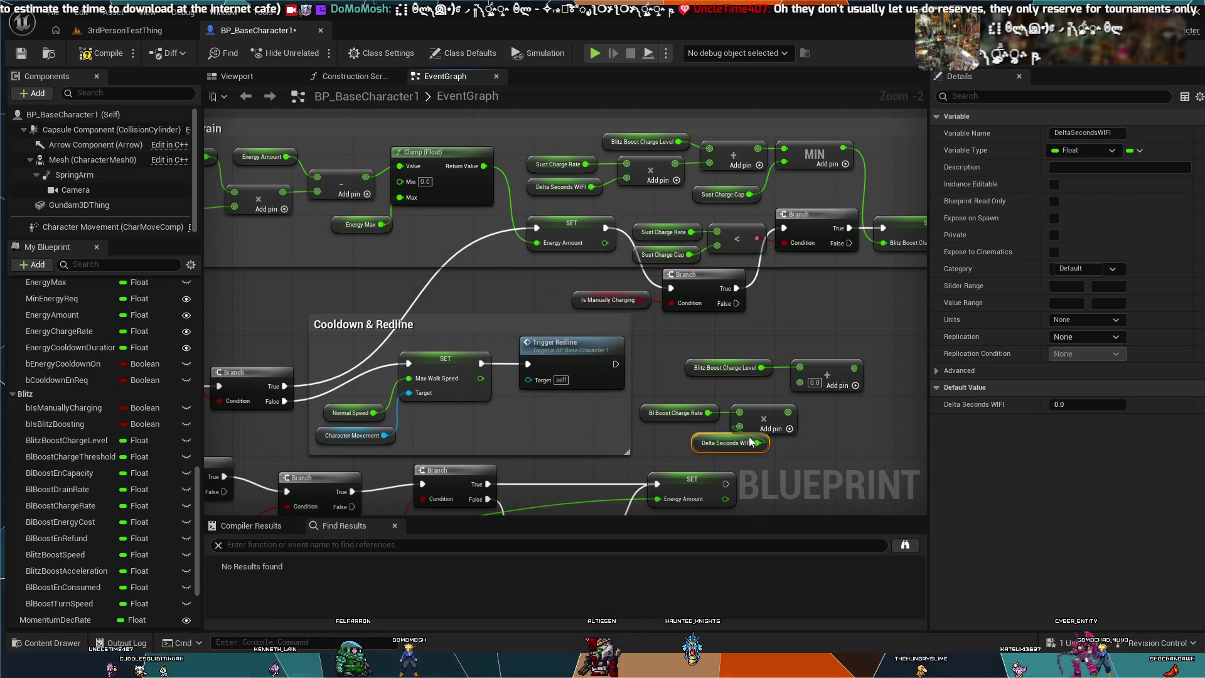
{"action": "left_click_drag", "start_coordinate": [688, 430], "coordinate": [695, 430]}
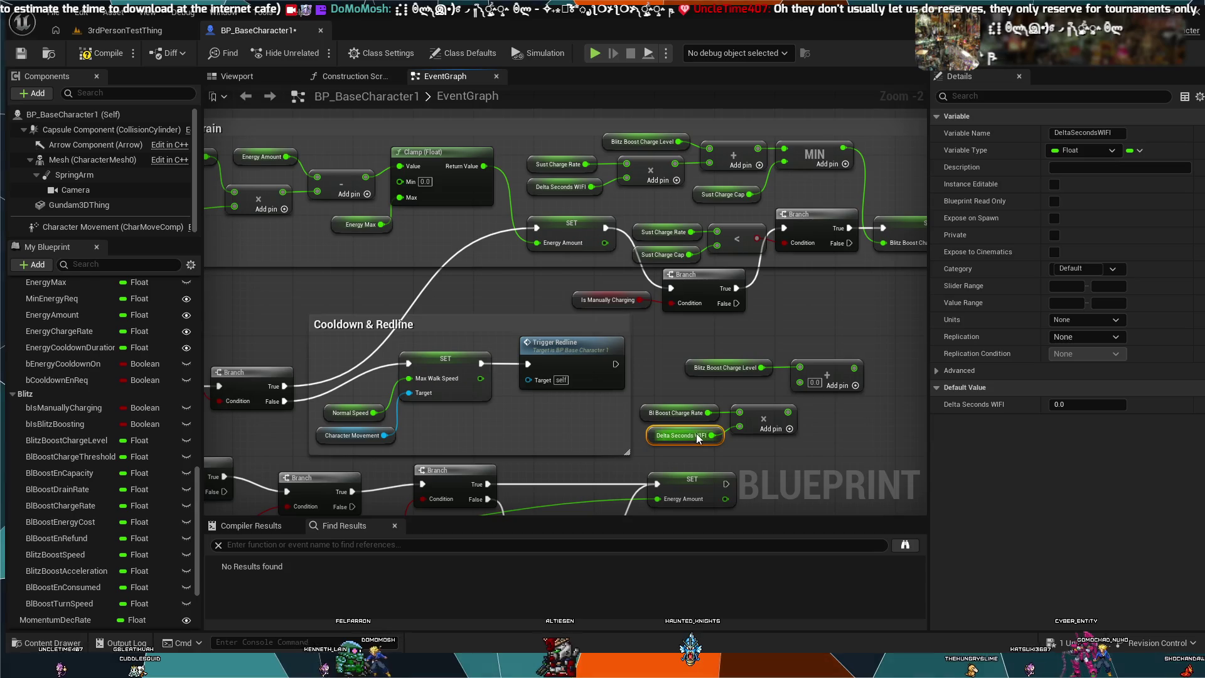
{"action": "left_click_drag", "start_coordinate": [788, 412], "coordinate": [799, 383]}
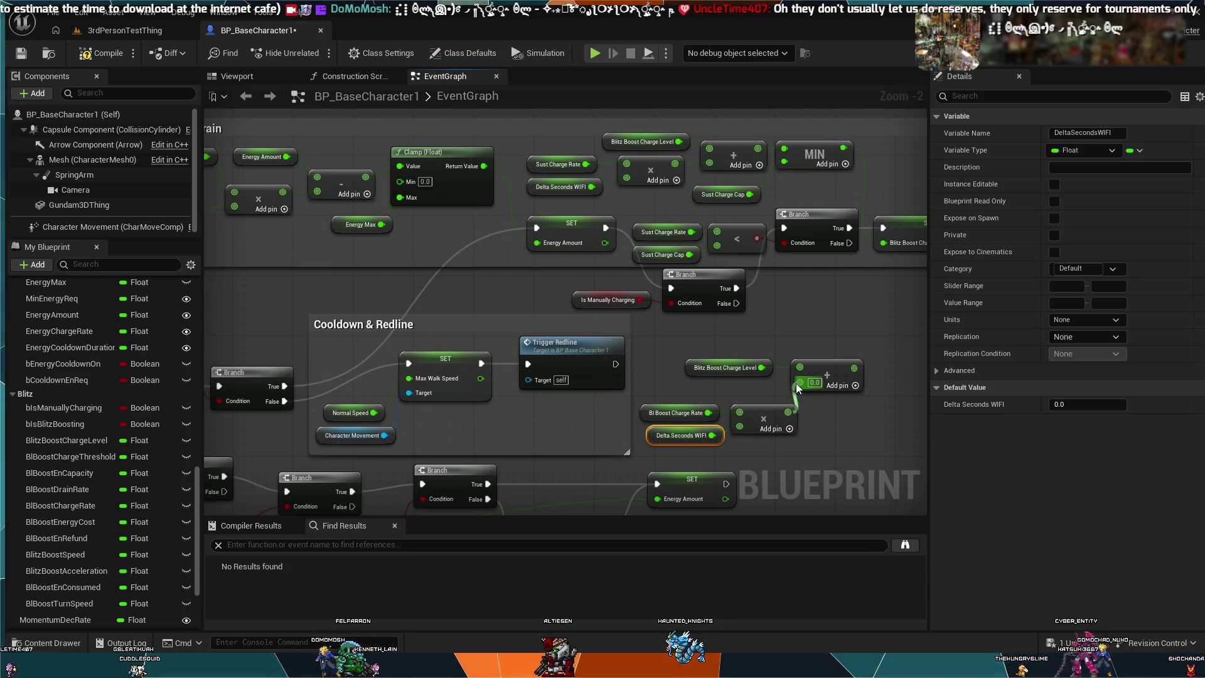
{"action": "left_click", "coordinate": [769, 409]}
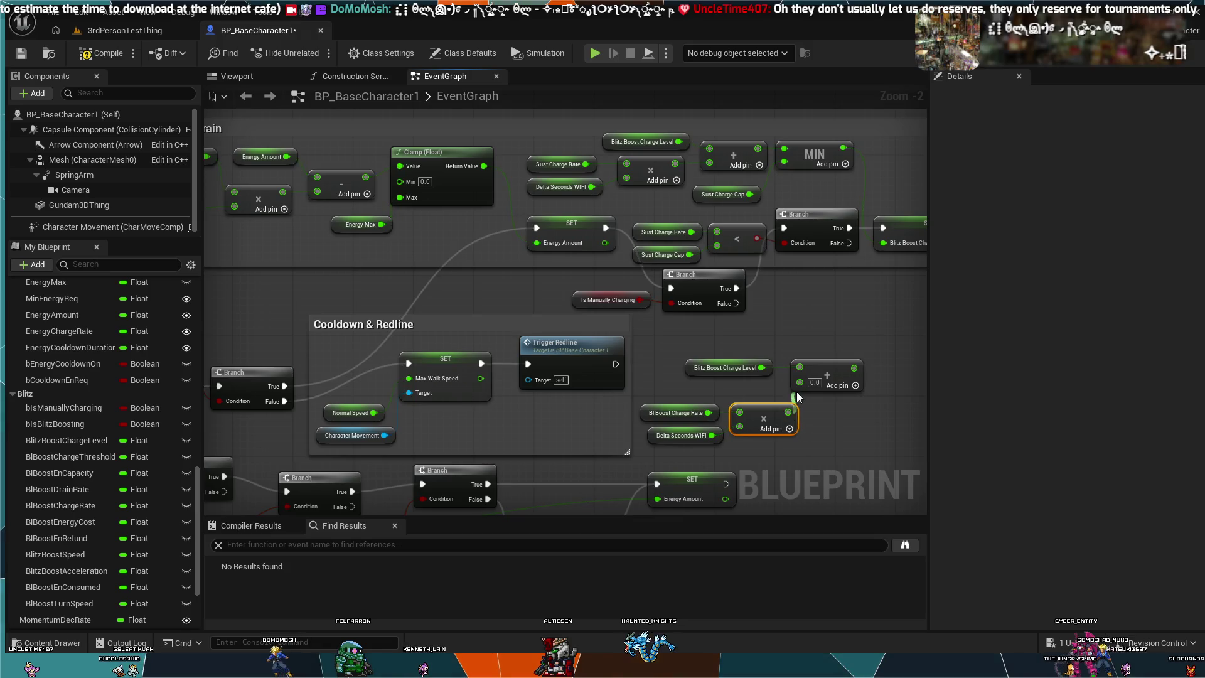
{"action": "mouse_move", "coordinate": [768, 439]}
{"action": "left_mouse_down"}
{"action": "mouse_move", "coordinate": [712, 418]}
{"action": "mouse_move", "coordinate": [724, 386]}
{"action": "left_mouse_up"}
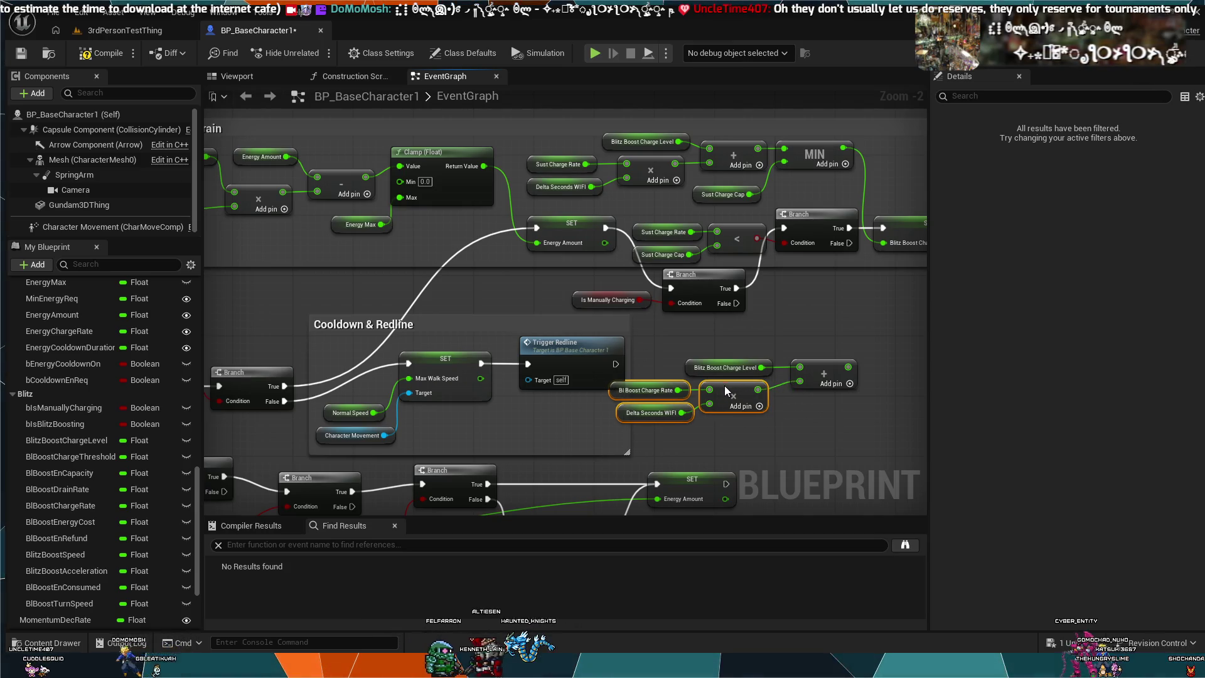
{"action": "mouse_move", "coordinate": [808, 413]}
{"action": "left_mouse_down"}
{"action": "mouse_move", "coordinate": [685, 355]}
{"action": "mouse_move", "coordinate": [755, 360]}
{"action": "mouse_move", "coordinate": [747, 351]}
{"action": "mouse_move", "coordinate": [769, 337]}
{"action": "mouse_move", "coordinate": [761, 346]}
{"action": "left_mouse_up"}
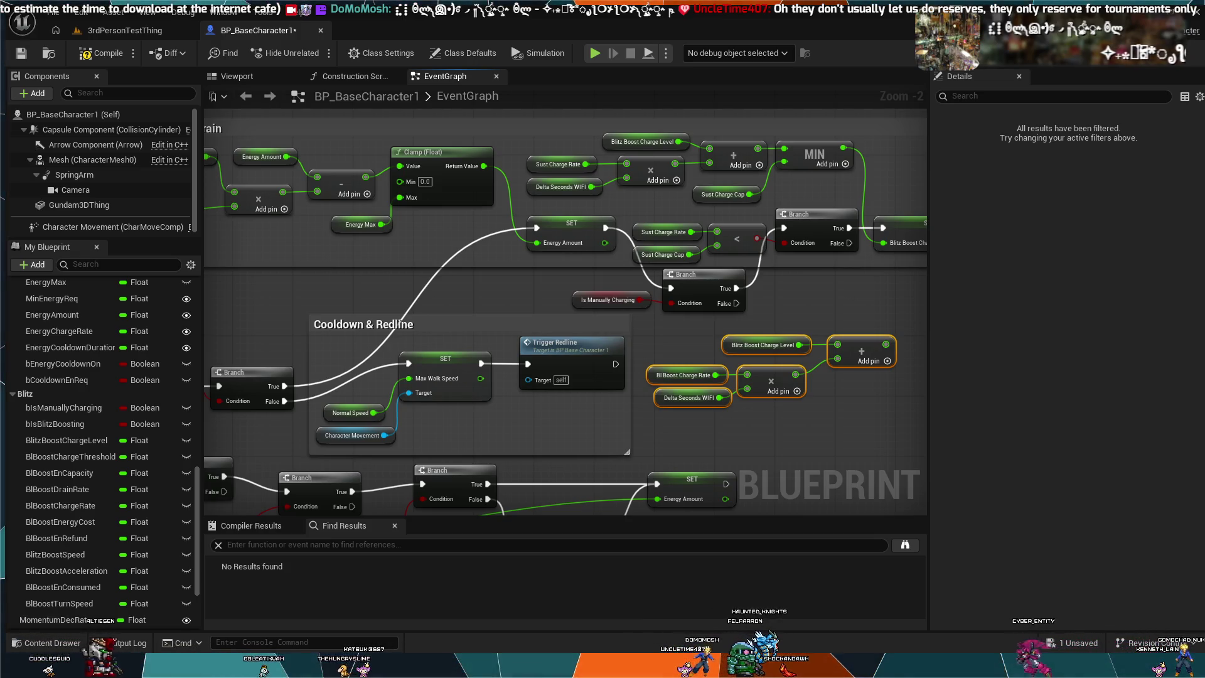
{"action": "left_click_drag", "start_coordinate": [800, 422], "coordinate": [575, 399]}
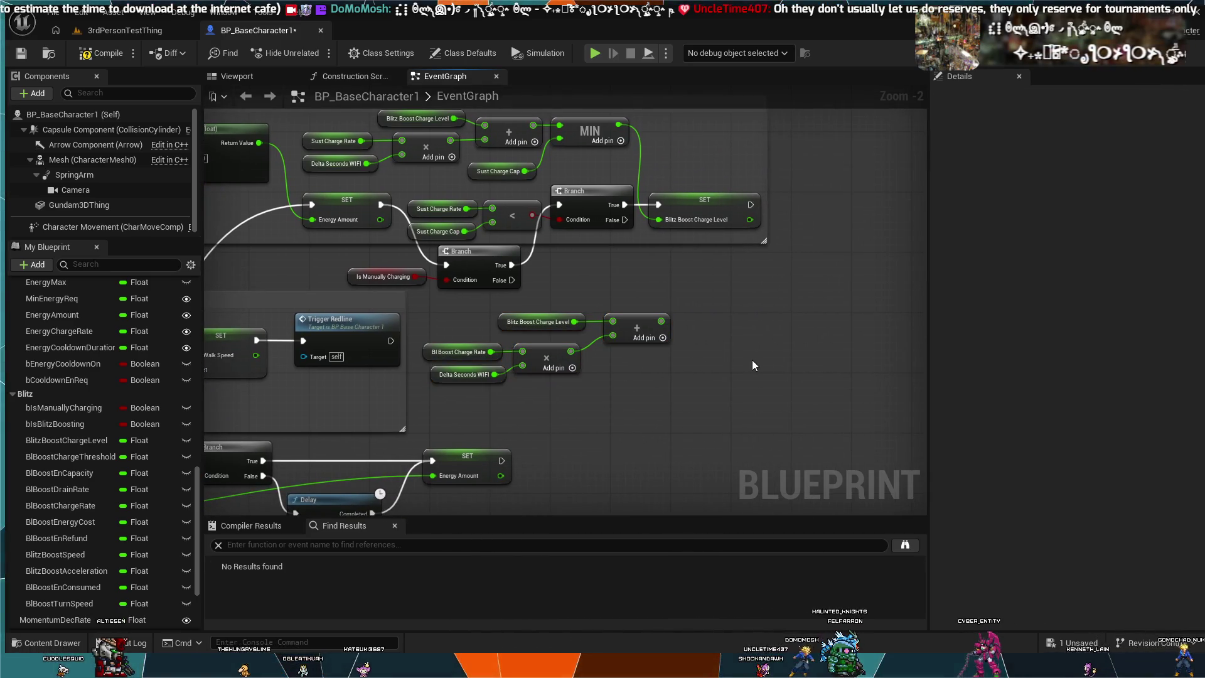
Paste a Clamp (Float) node, Min 0.0 and Max 1.0, to the right of the Add node
{"action": "key", "text": "ctrl+v"}
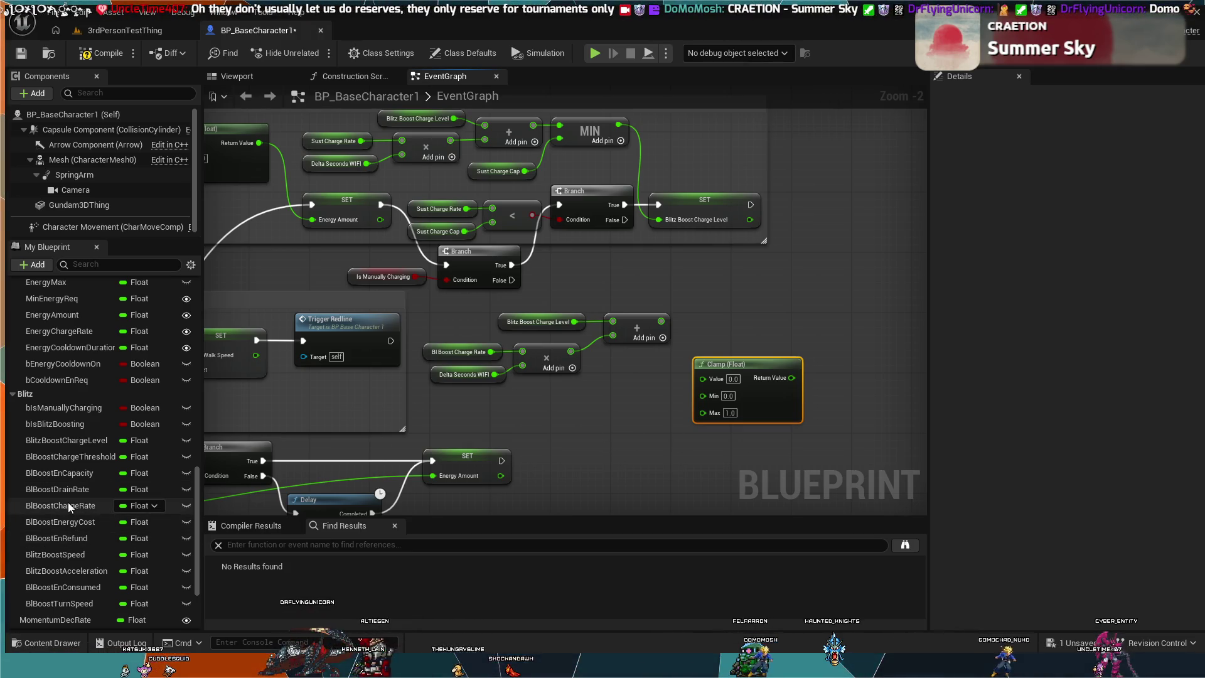
Place a Bl Boost Charge Threshold getter (default 100.0) and wire it to the Clamp's Max input
{"action": "scroll", "coordinate": [68, 502], "scroll_direction": "down", "scroll_amount": 1}
{"action": "left_click", "coordinate": [100, 434]}
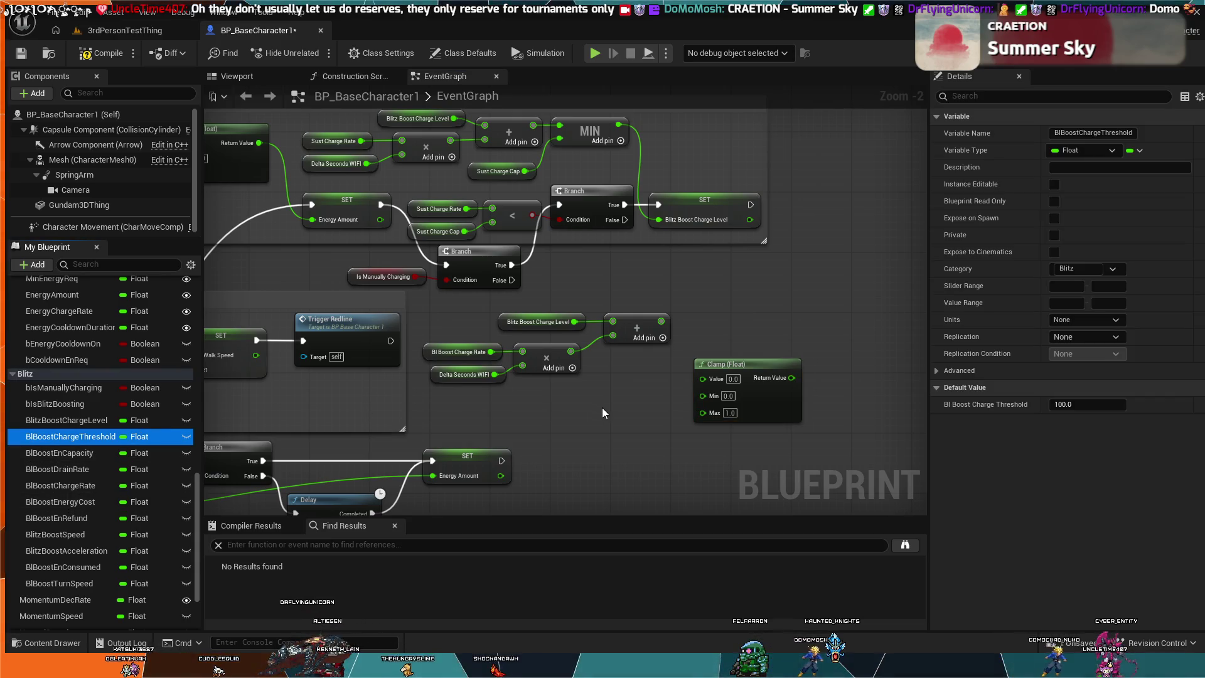
{"action": "left_click", "coordinate": [123, 438]}
{"action": "left_click_drag", "start_coordinate": [611, 412], "coordinate": [611, 412]}
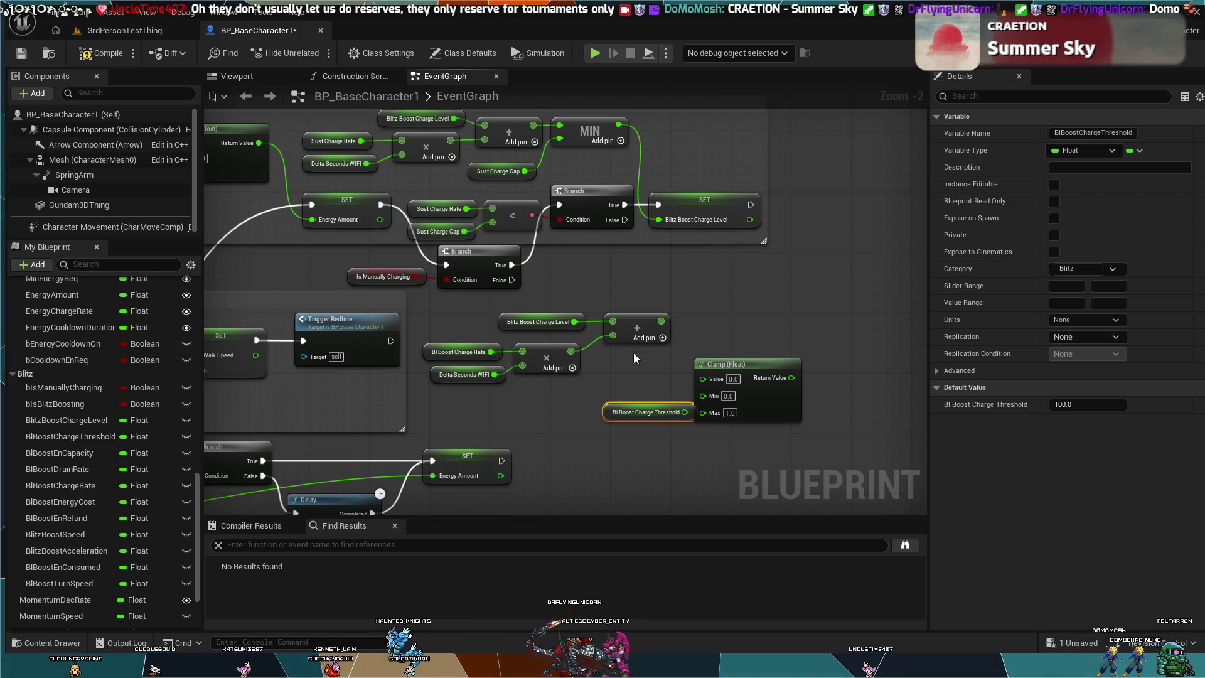
{"action": "left_click_drag", "start_coordinate": [653, 410], "coordinate": [645, 416]}
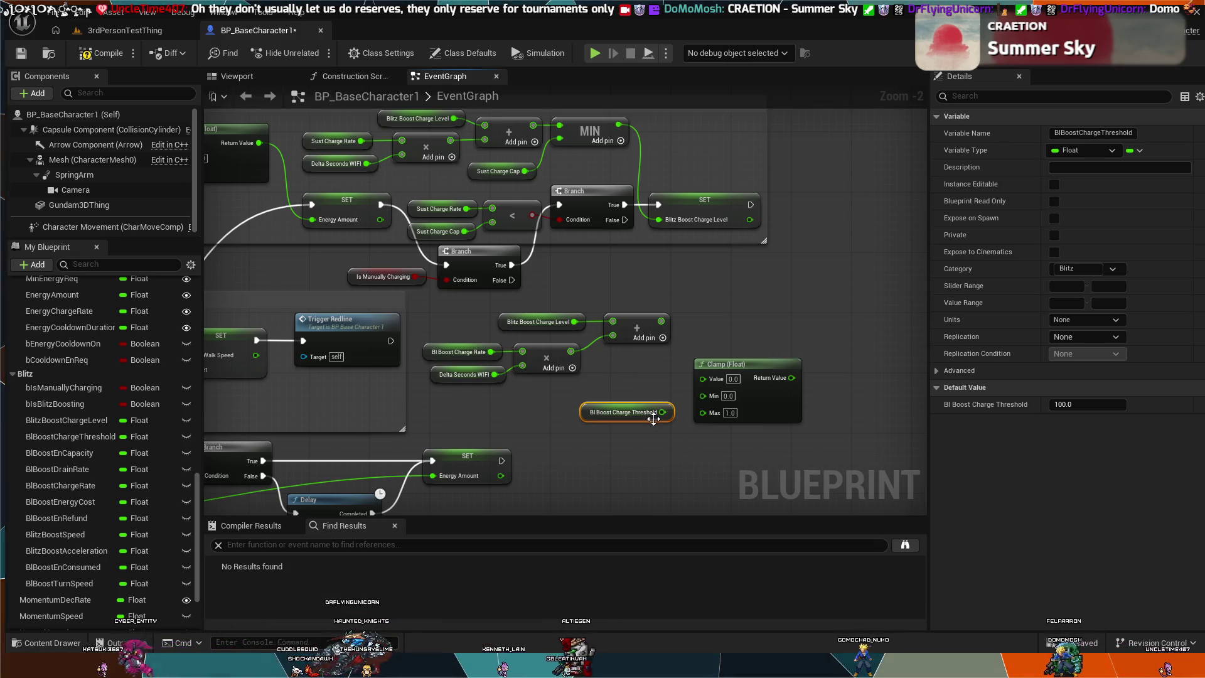
{"action": "left_click_drag", "start_coordinate": [662, 413], "coordinate": [702, 413]}
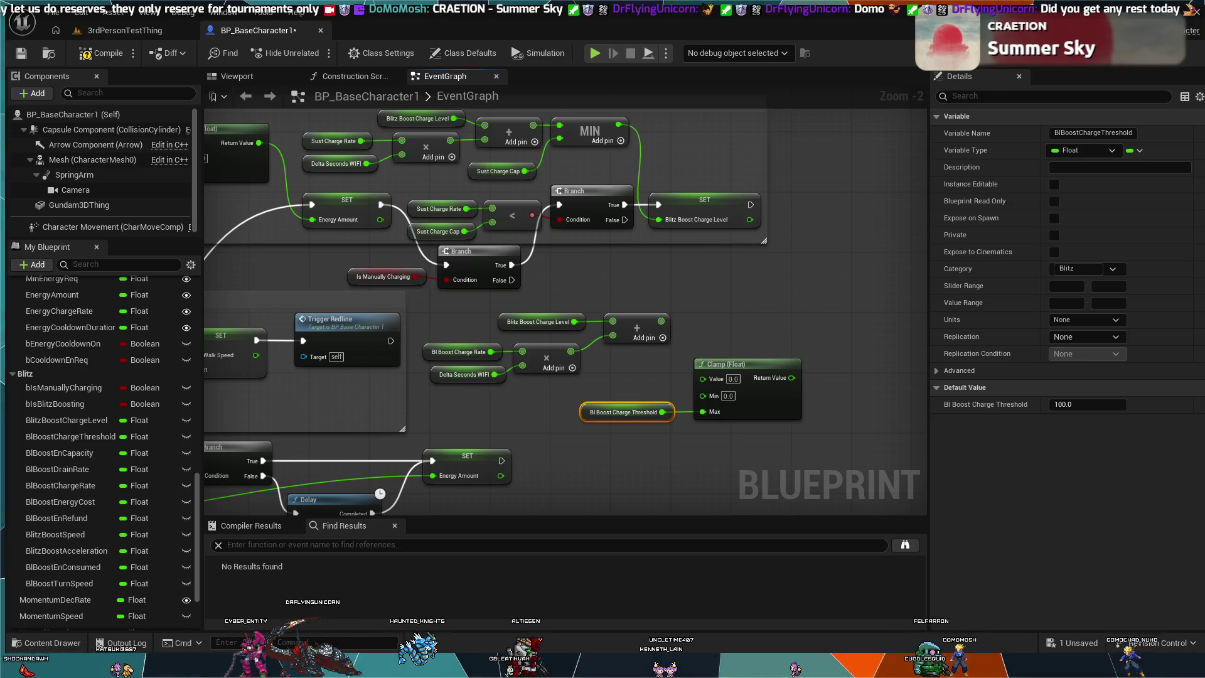
Wire the Add node's sum into the Clamp's Value input and set the threshold getter beside the Clamp
{"action": "left_click_drag", "start_coordinate": [626, 372], "coordinate": [659, 391]}
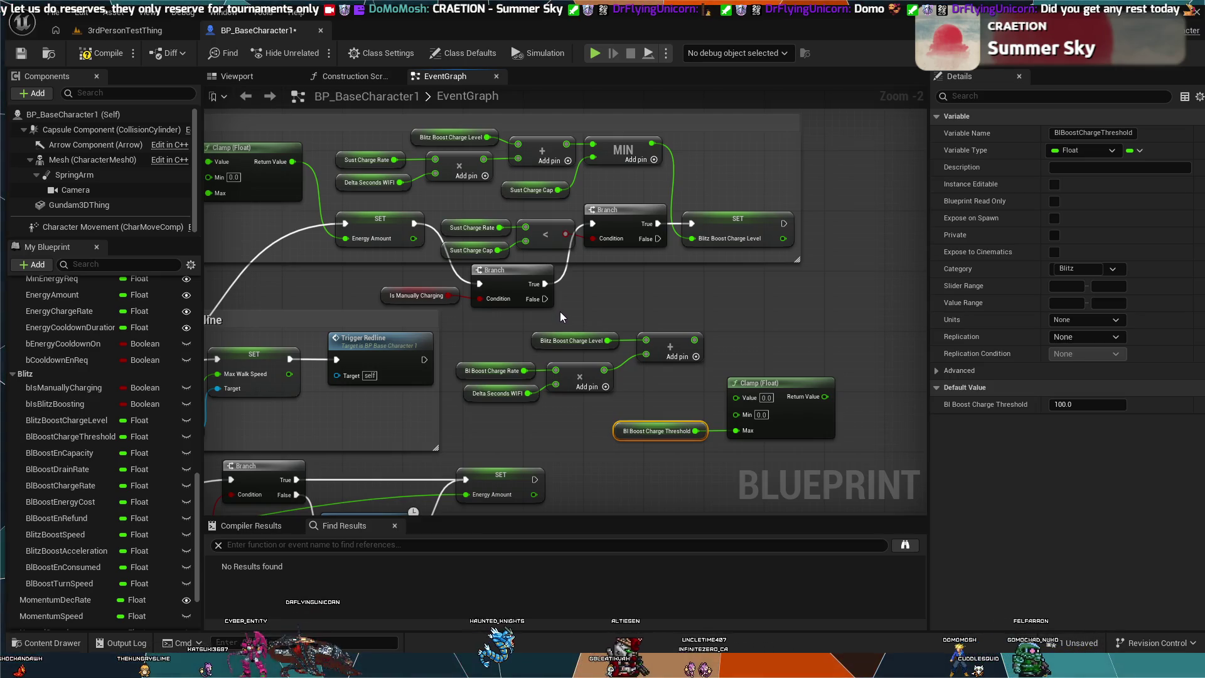
{"action": "mouse_move", "coordinate": [736, 321]}
{"action": "left_mouse_down"}
{"action": "mouse_move", "coordinate": [687, 326]}
{"action": "mouse_move", "coordinate": [683, 339]}
{"action": "left_mouse_up"}
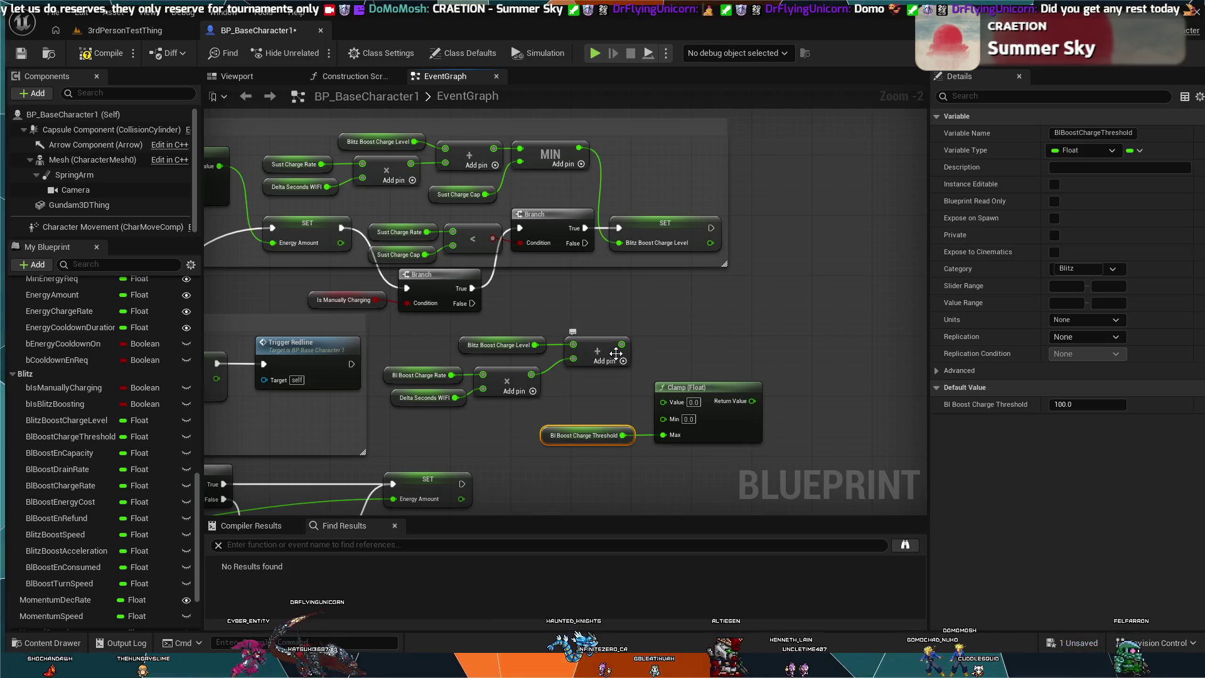
{"action": "mouse_move", "coordinate": [621, 345]}
{"action": "left_mouse_down"}
{"action": "mouse_move", "coordinate": [663, 402]}
{"action": "mouse_move", "coordinate": [683, 327]}
{"action": "left_mouse_up"}
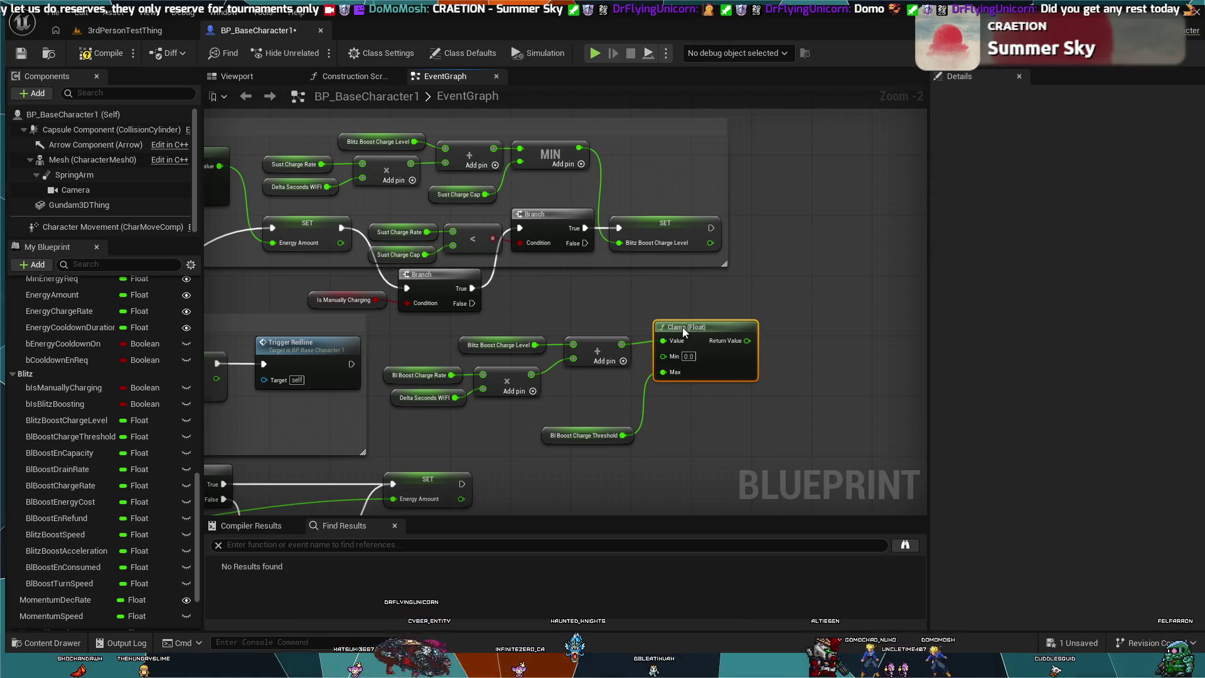
{"action": "left_click_drag", "start_coordinate": [612, 432], "coordinate": [612, 425]}
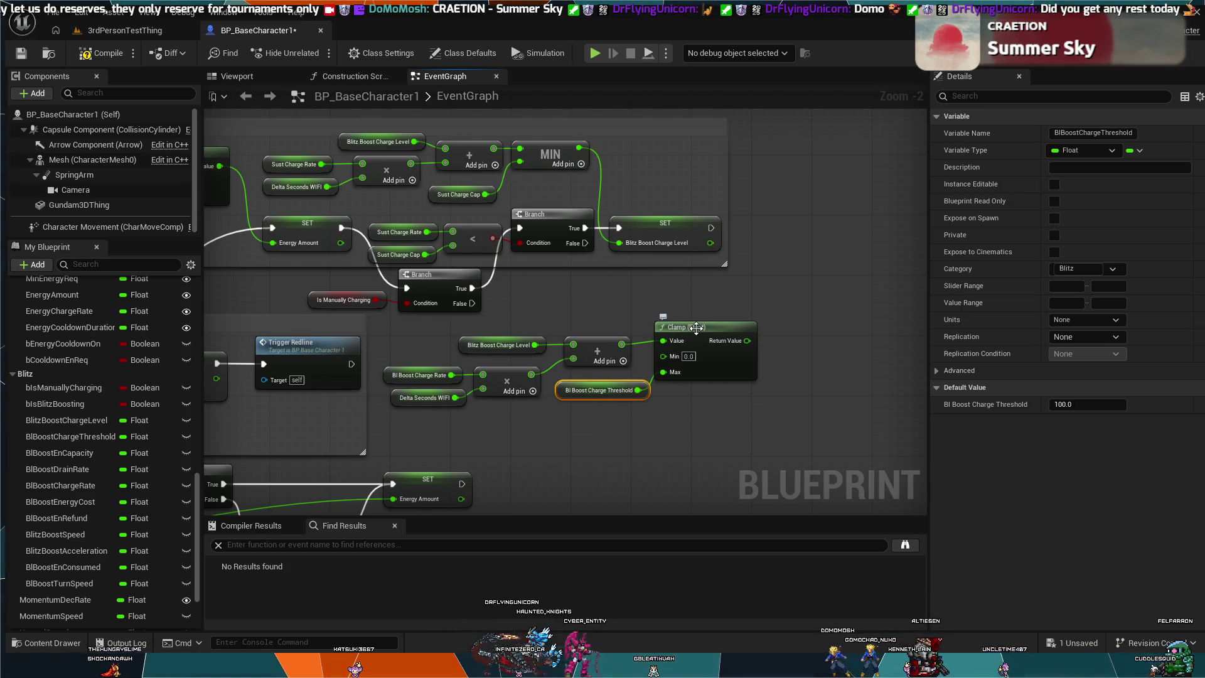
{"action": "left_click_drag", "start_coordinate": [748, 341], "coordinate": [762, 344]}
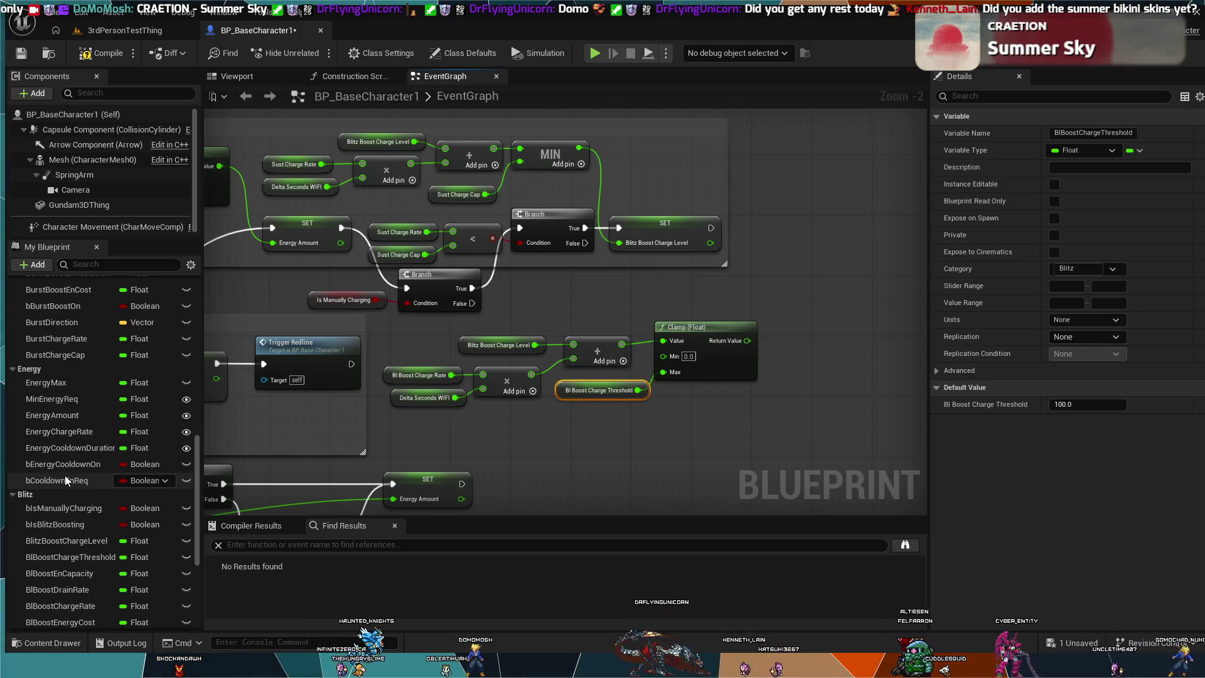
Shift the Clamp (Float) node slightly up and right, beside its Add and threshold inputs
{"action": "scroll", "coordinate": [62, 476], "scroll_direction": "up", "scroll_amount": 5}
{"action": "scroll", "coordinate": [55, 477], "scroll_direction": "up", "scroll_amount": 5}
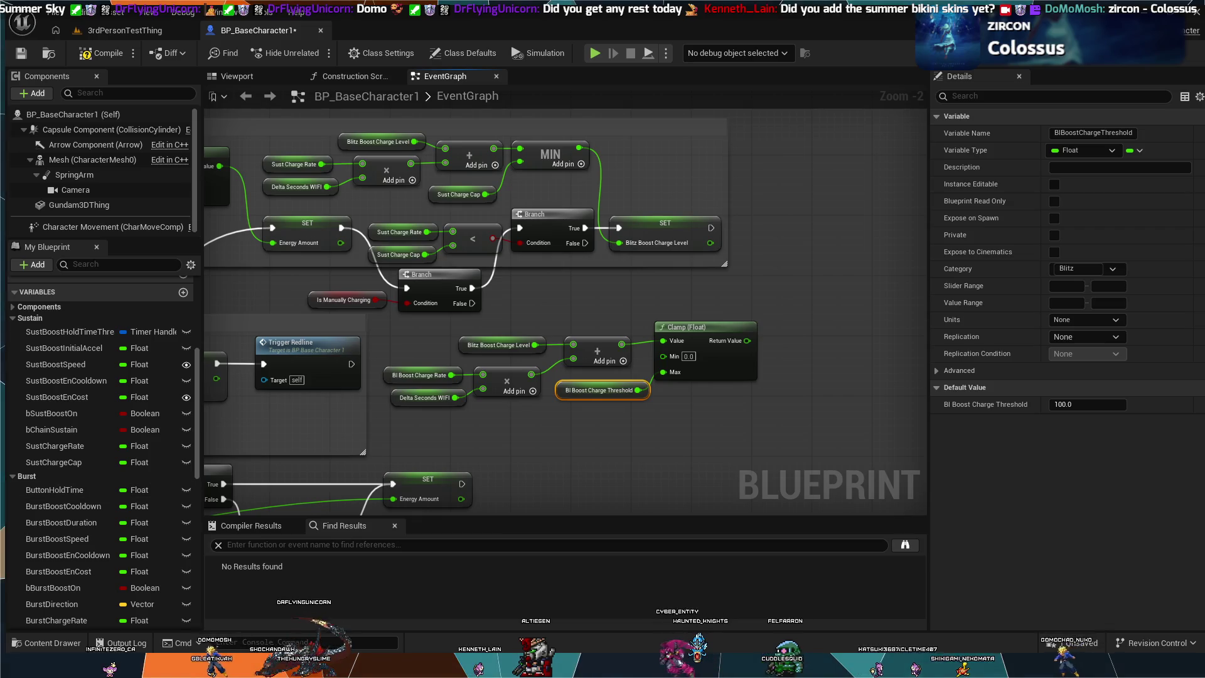
{"action": "left_click_drag", "start_coordinate": [719, 331], "coordinate": [725, 327]}
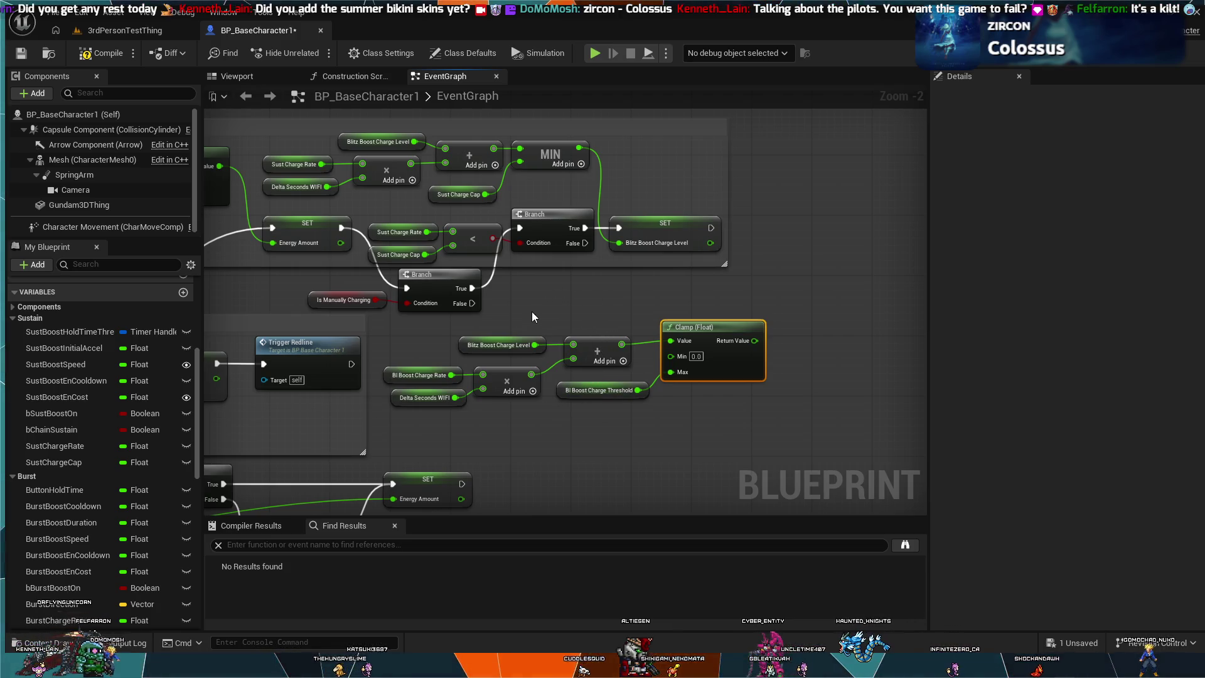
{"action": "mouse_move", "coordinate": [498, 314]}
{"action": "left_mouse_down"}
{"action": "mouse_move", "coordinate": [504, 330]}
{"action": "mouse_move", "coordinate": [640, 362]}
{"action": "left_mouse_up"}
{"action": "scroll", "coordinate": [699, 350], "scroll_direction": "up", "scroll_amount": 1}
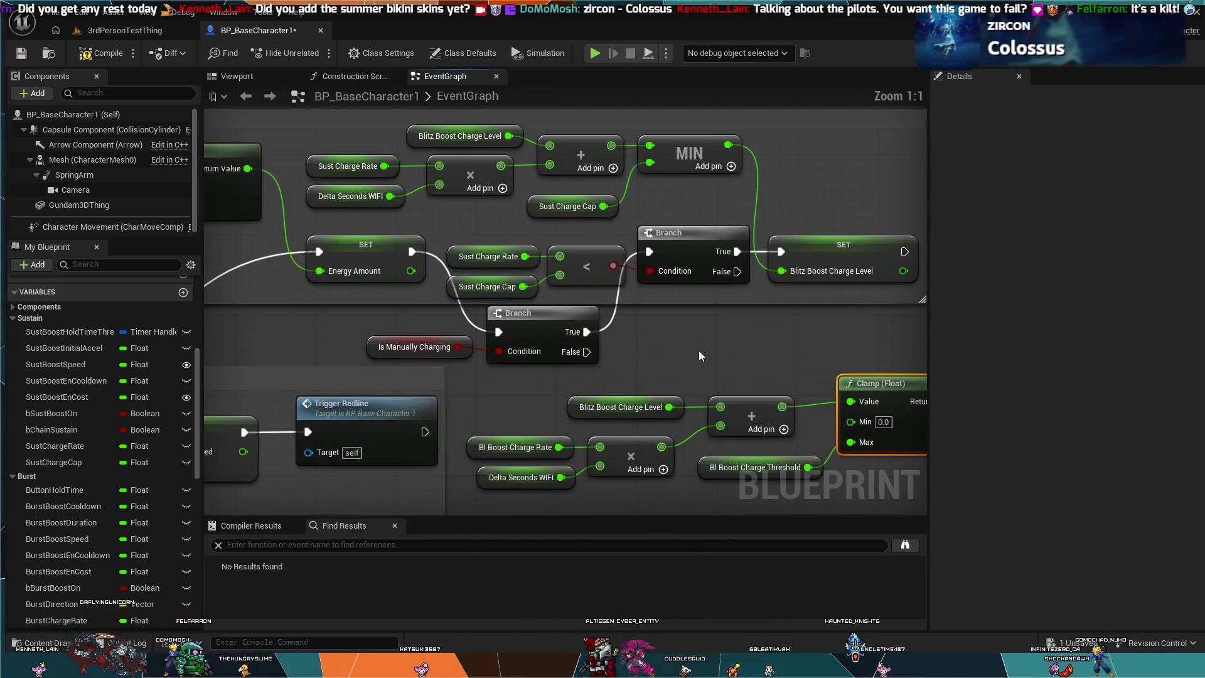
{"action": "scroll", "coordinate": [616, 341], "scroll_direction": "up", "scroll_amount": 1}
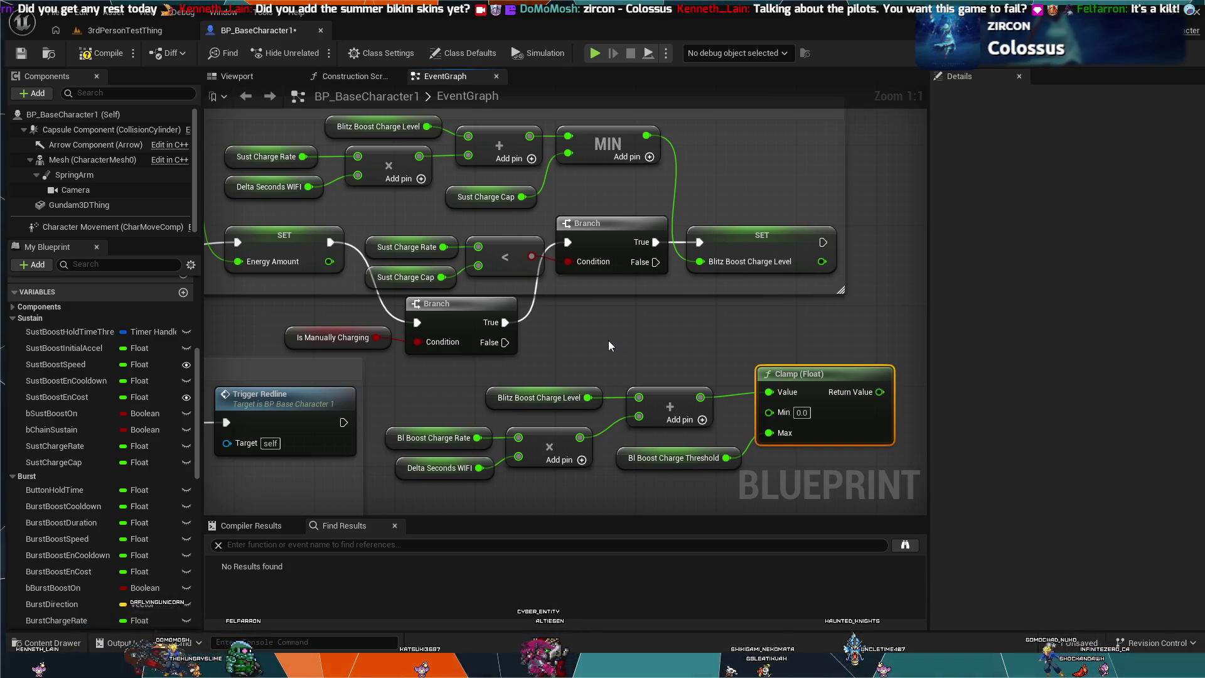
{"action": "mouse_move", "coordinate": [536, 341]}
{"action": "left_mouse_down"}
{"action": "mouse_move", "coordinate": [389, 338]}
{"action": "mouse_move", "coordinate": [422, 325]}
{"action": "left_mouse_up"}
{"action": "left_click", "coordinate": [571, 340]}
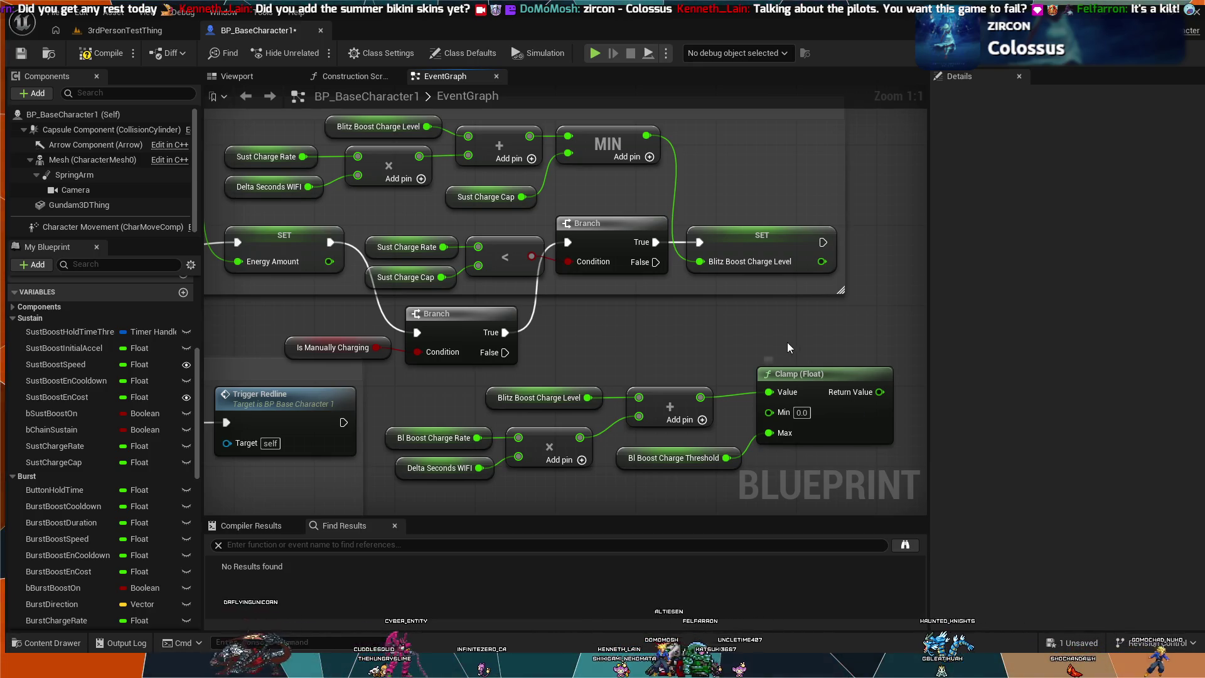
{"action": "mouse_move", "coordinate": [773, 336]}
{"action": "left_mouse_down"}
{"action": "mouse_move", "coordinate": [788, 336]}
{"action": "mouse_move", "coordinate": [713, 336]}
{"action": "mouse_move", "coordinate": [727, 308]}
{"action": "left_mouse_up"}
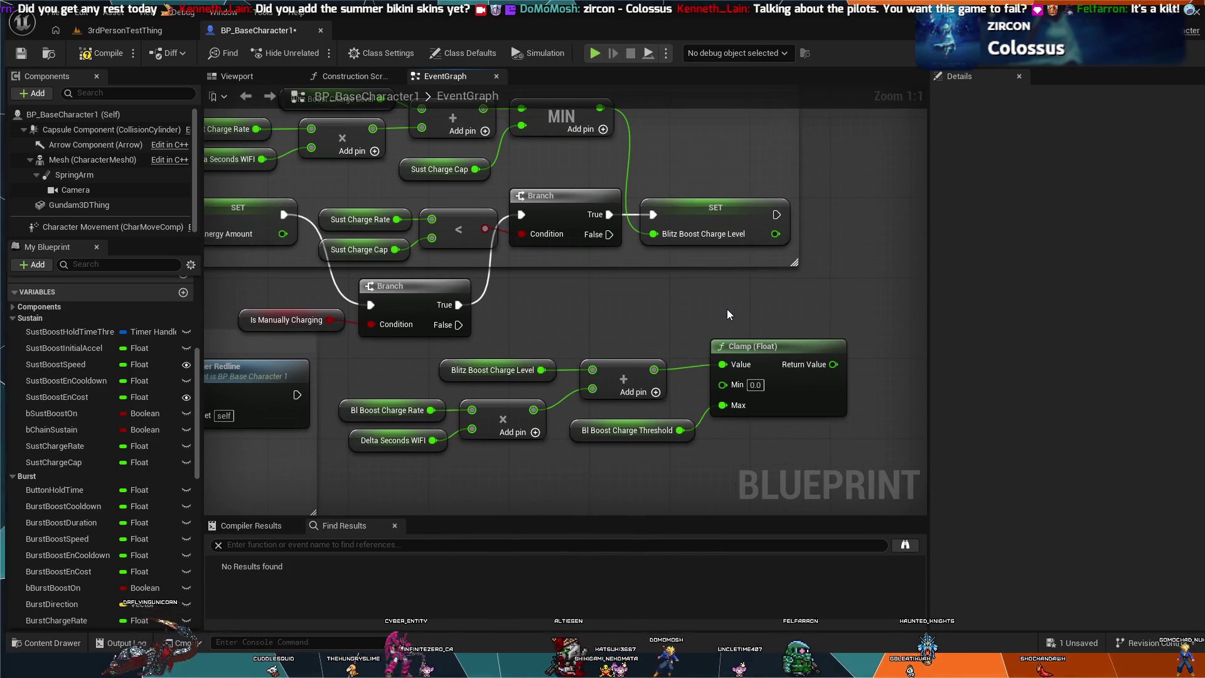